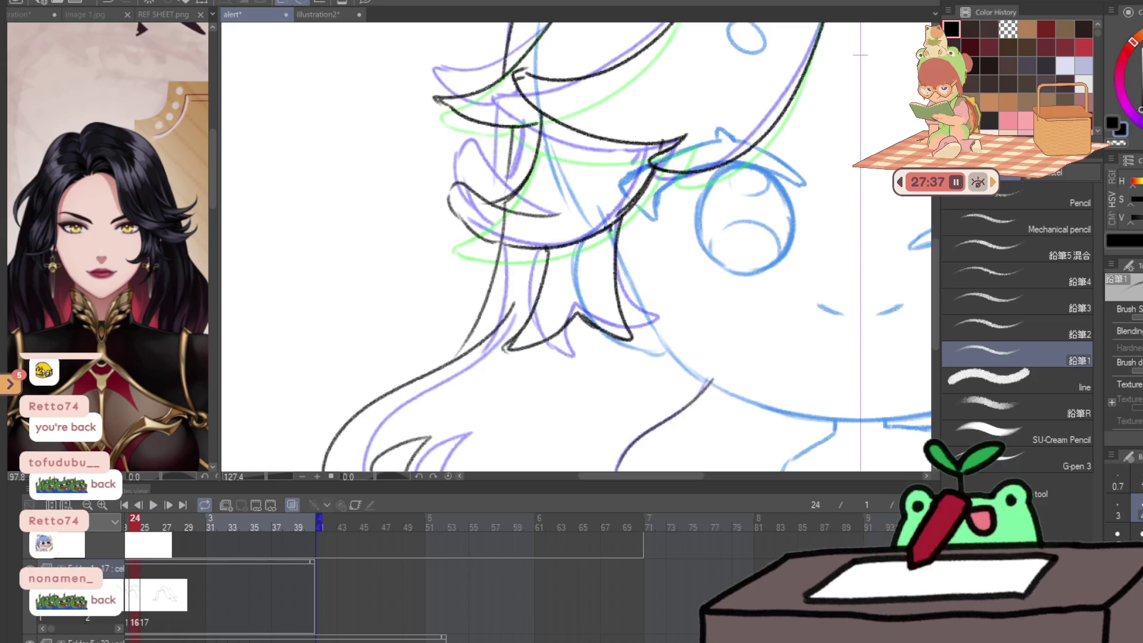
- Mirror the view and ink the hair strand and curving tip beside the chibi's eye, redoing bad strokes
key("h")
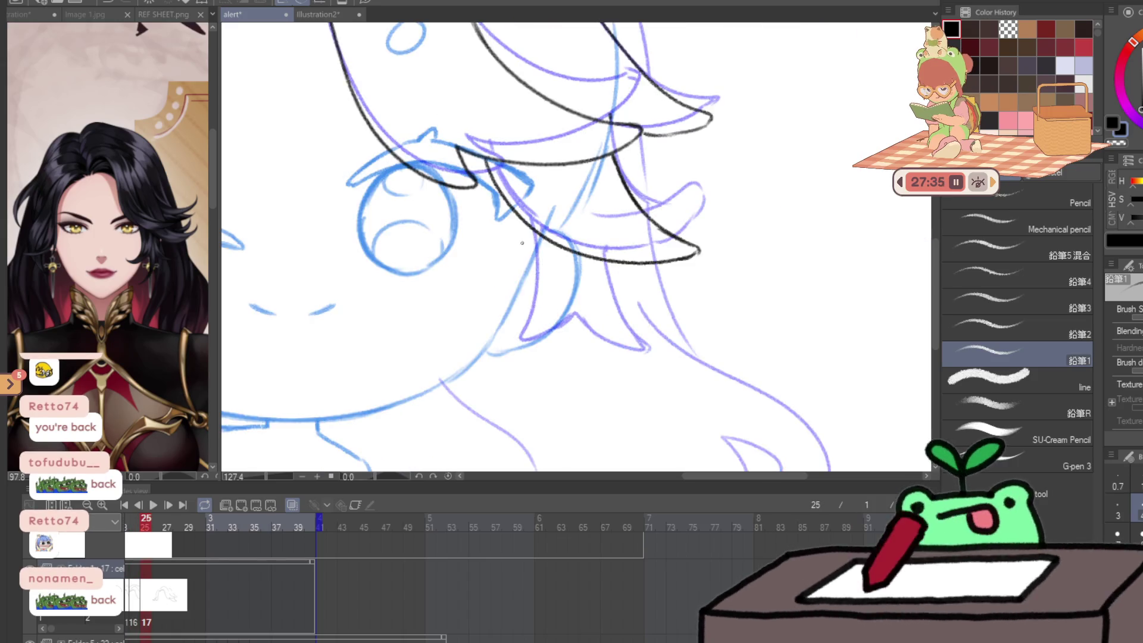
mouse_move(503, 310)
left_mouse_down()
mouse_move(529, 226)
mouse_move(506, 277)
mouse_move(473, 301)
mouse_move(517, 317)
mouse_move(541, 311)
mouse_move(613, 358)
left_mouse_up()
key("ctrl+z")
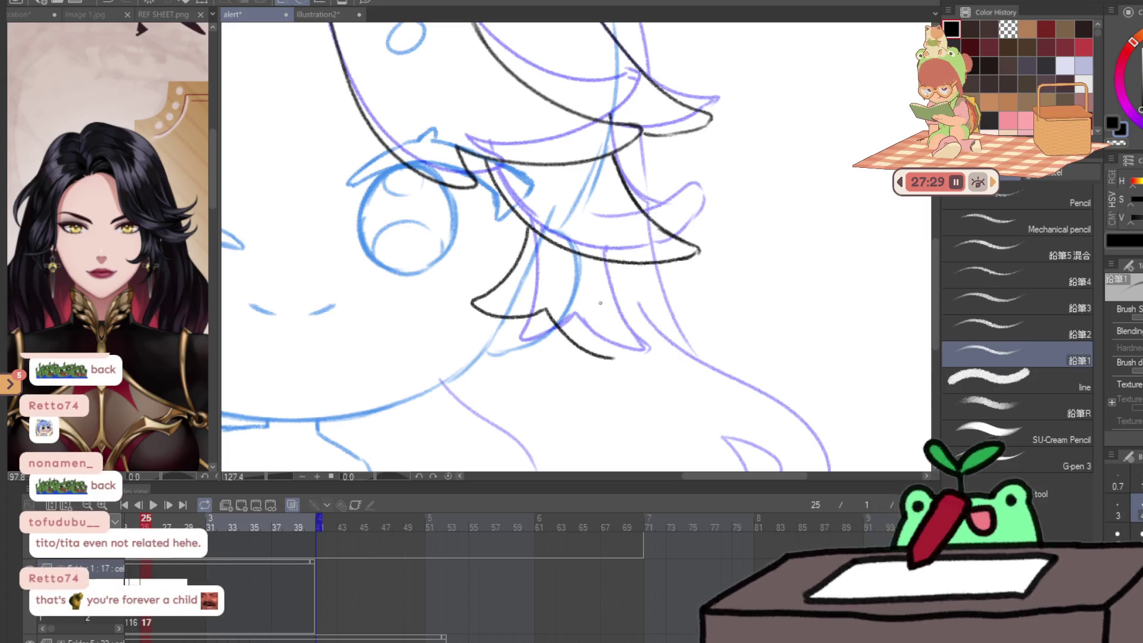
mouse_move(594, 260)
left_mouse_down()
mouse_move(607, 332)
mouse_move(601, 316)
mouse_move(625, 360)
left_mouse_up()
key("ctrl+z")
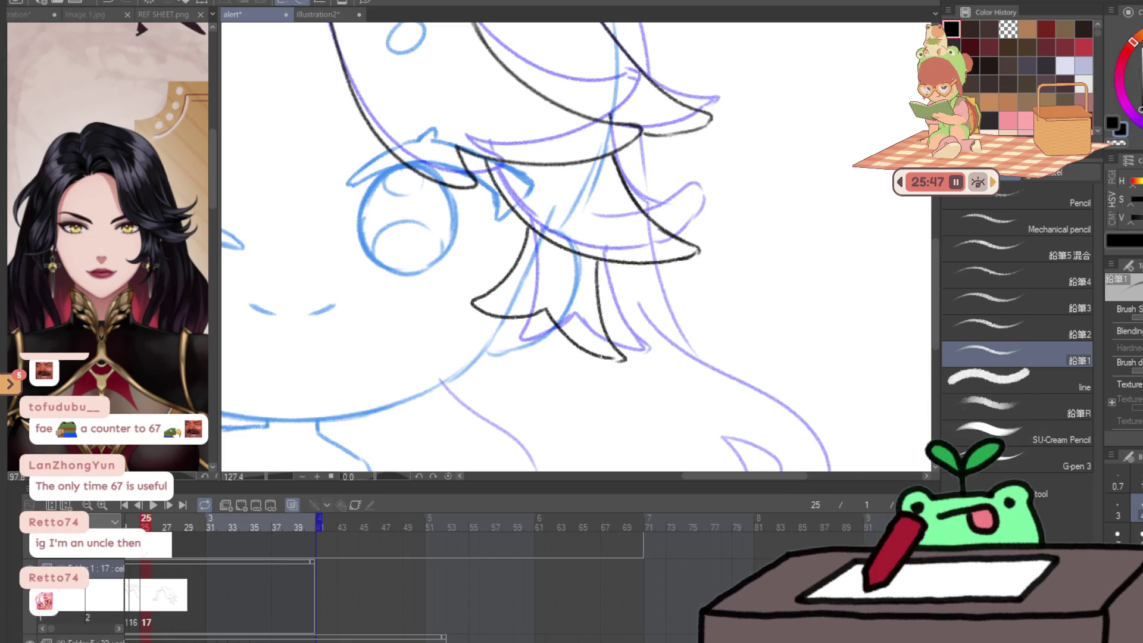
- Undo the old far-side hair-tip strokes and ink two new hair strokes beside the face
key("h")
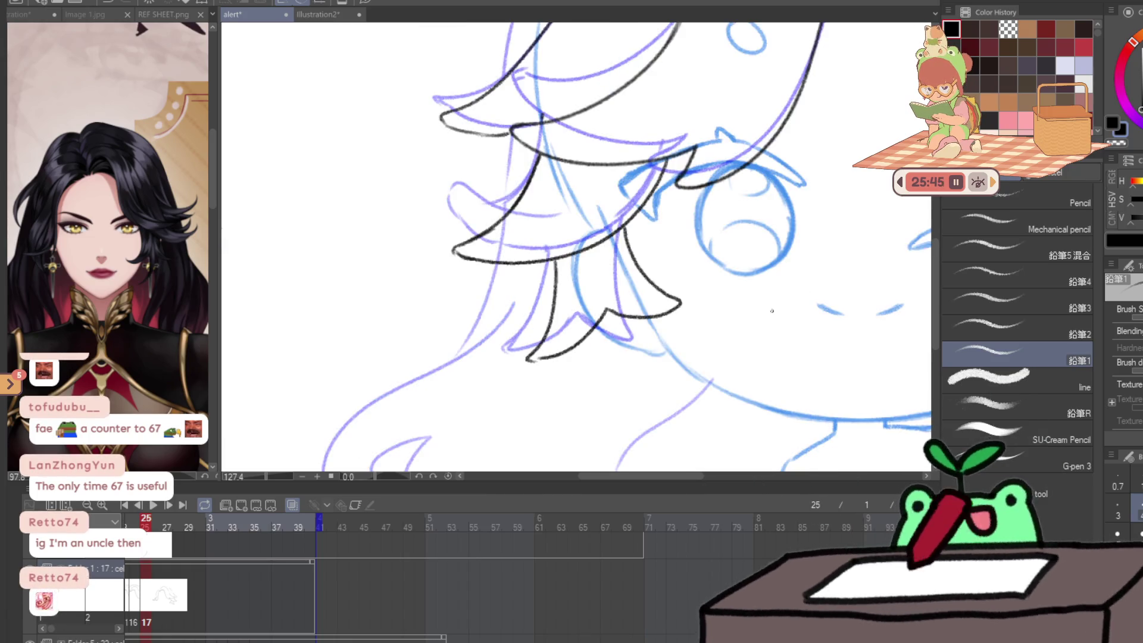
left_click_drag(772, 356, 526, 356)
key("h")
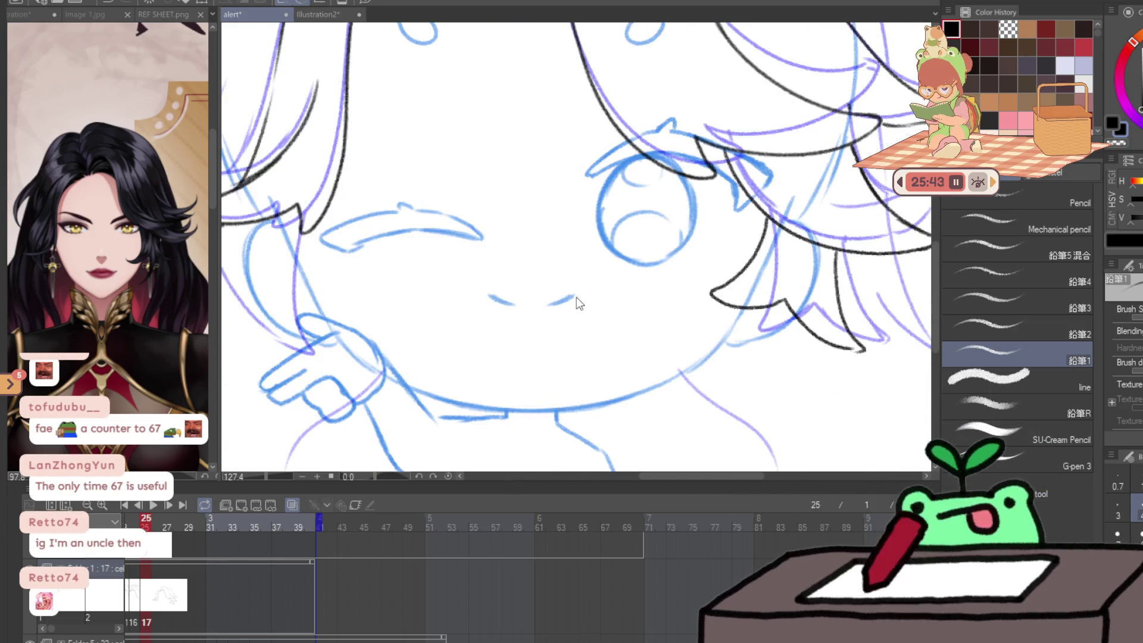
key("ctrl+z")
key("ctrl+z")
mouse_move(781, 306)
left_mouse_down()
mouse_move(771, 350)
mouse_move(795, 348)
left_mouse_up()
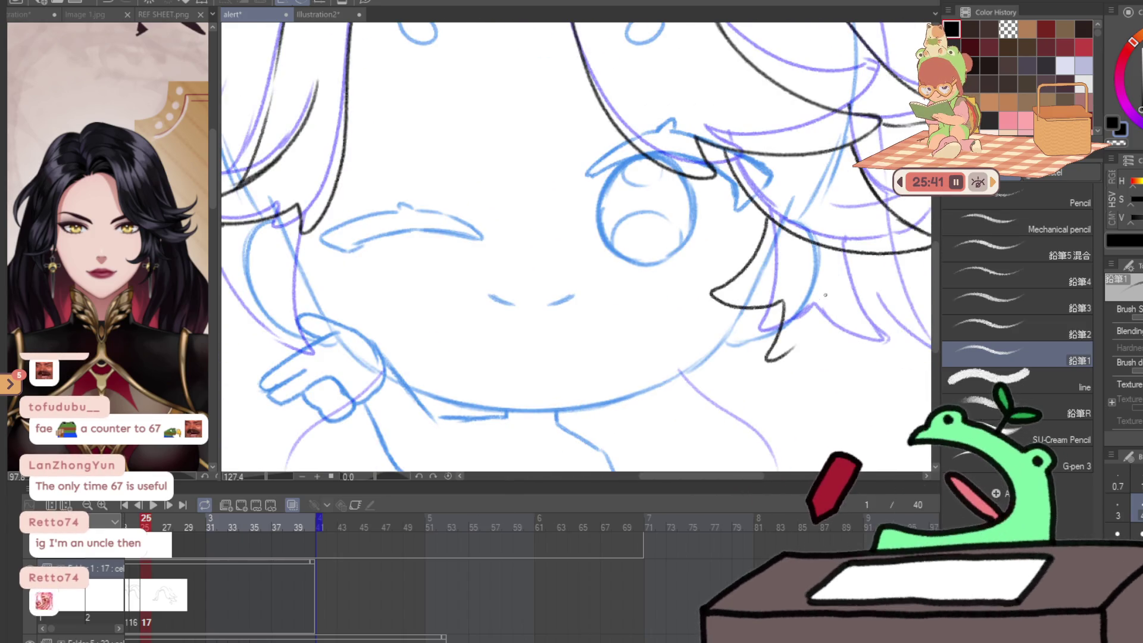
left_click_drag(836, 250, 784, 363)
scroll(864, 291, "down", 4)
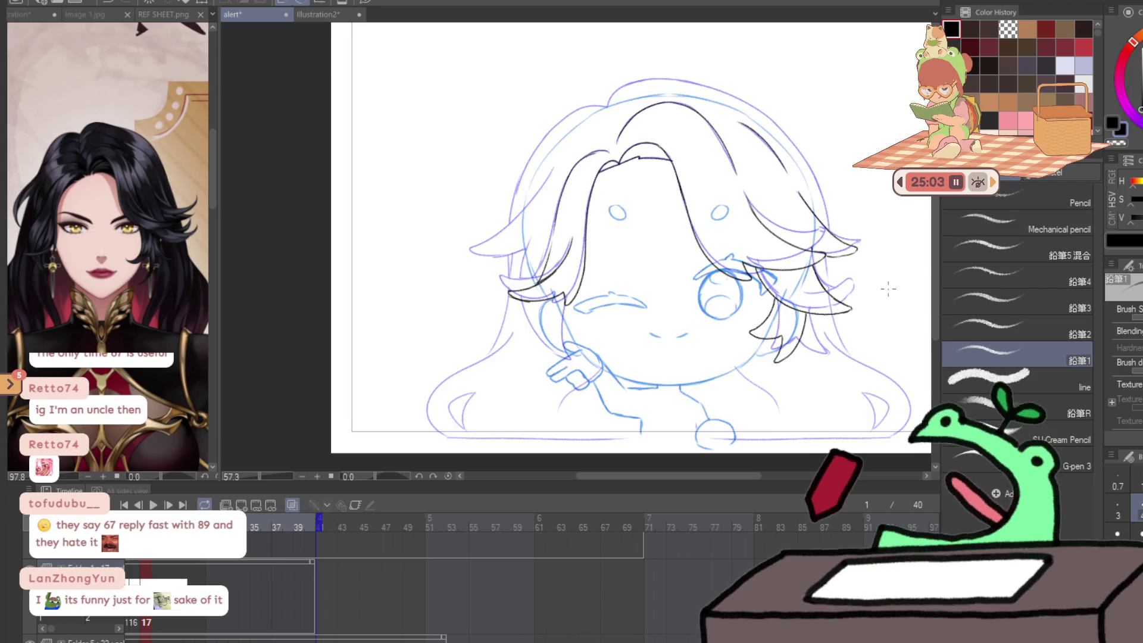
- Zoom in on the cheek and ink a hair strand down from the hair, redoing strokes
key("h")
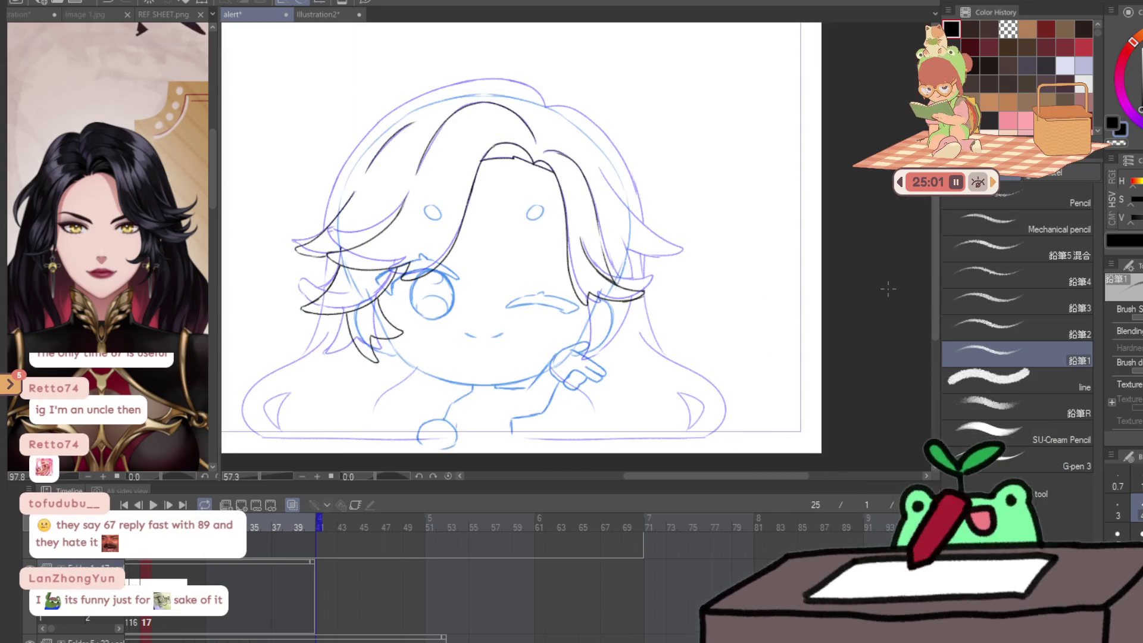
key("slash")
left_click(573, 337)
key("p")
left_click_drag(608, 242, 556, 376)
key("ctrl+z")
mouse_move(608, 243)
left_mouse_down()
mouse_move(543, 365)
mouse_move(659, 323)
mouse_move(705, 273)
mouse_move(727, 228)
mouse_move(713, 74)
left_mouse_up()
key("h")
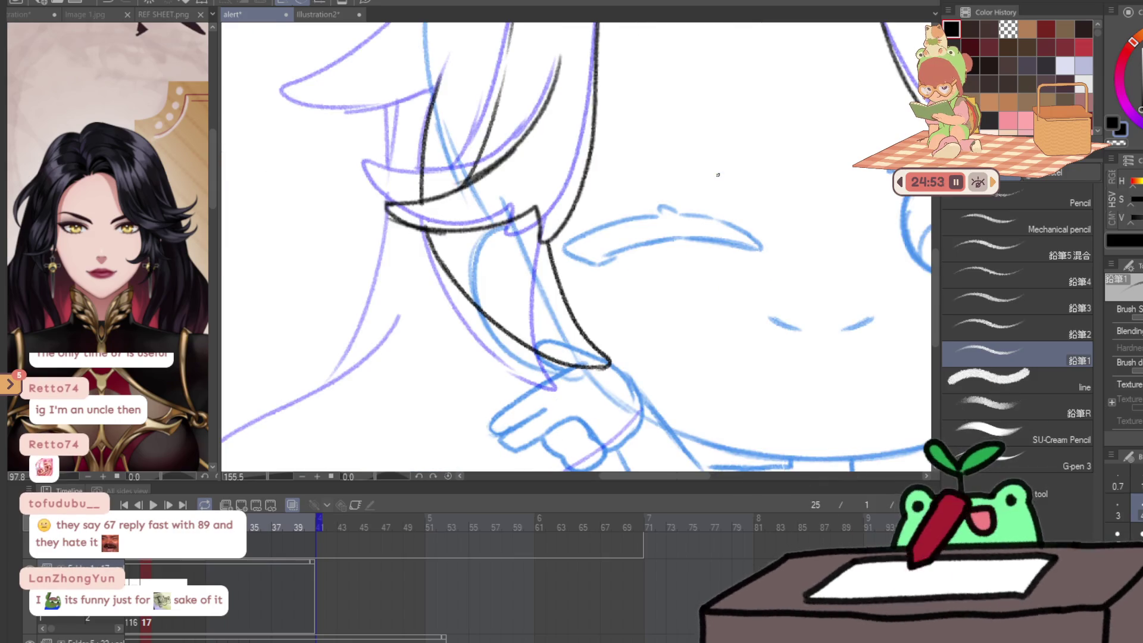
key("ctrl+z")
mouse_move(440, 268)
left_mouse_down()
mouse_move(422, 201)
mouse_move(424, 103)
mouse_move(442, 251)
mouse_move(304, 213)
left_mouse_up()
- Compare against the previous frame and ink strands angling down-left near the cheek
key("Left")
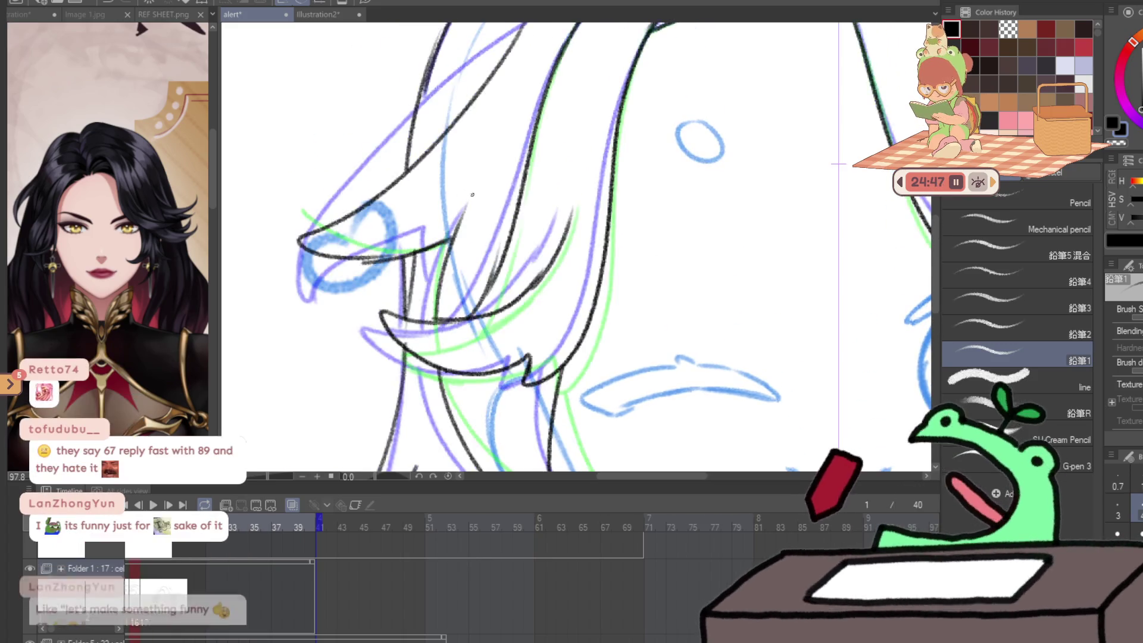
key("Right")
key("ctrl+z")
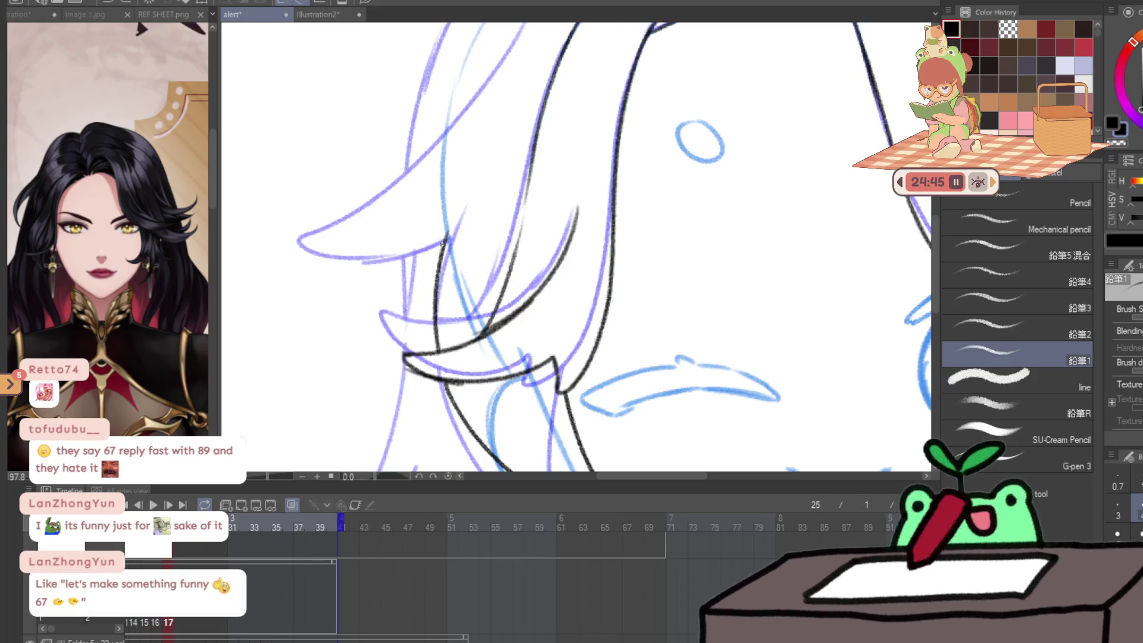
left_click_drag(440, 246, 372, 275)
key("ctrl+z")
key("Left")
key("Left")
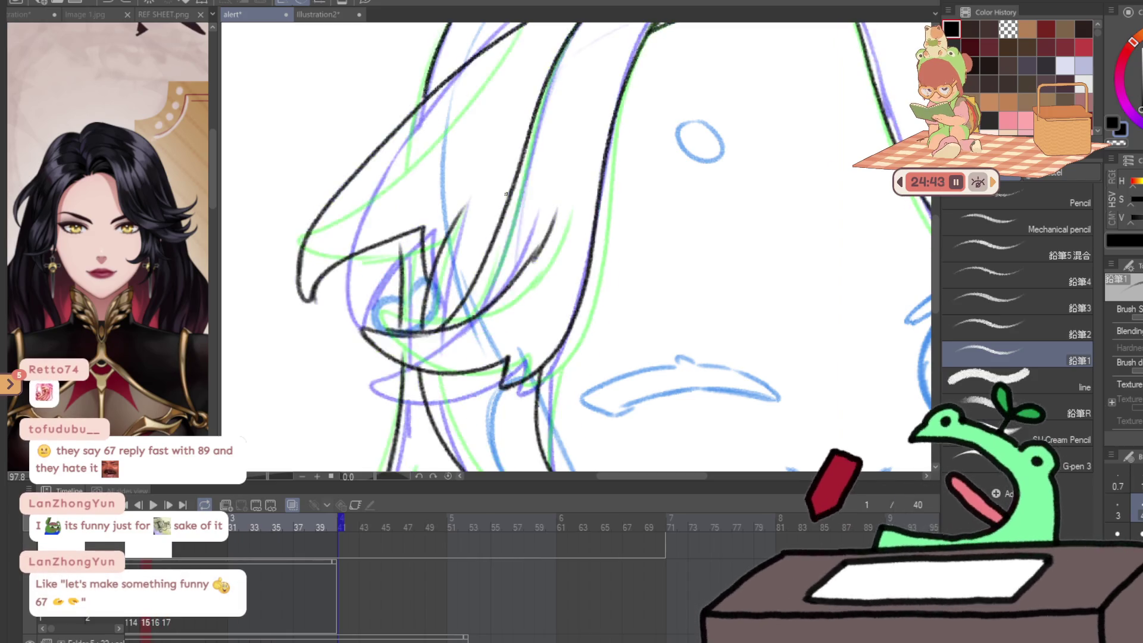
key("Right")
key("Right")
left_click_drag(446, 241, 342, 319)
mouse_move(344, 257)
left_mouse_down()
mouse_move(319, 356)
mouse_move(530, 93)
left_mouse_up()
key("ctrl+z")
scroll(341, 296, "up", 3)
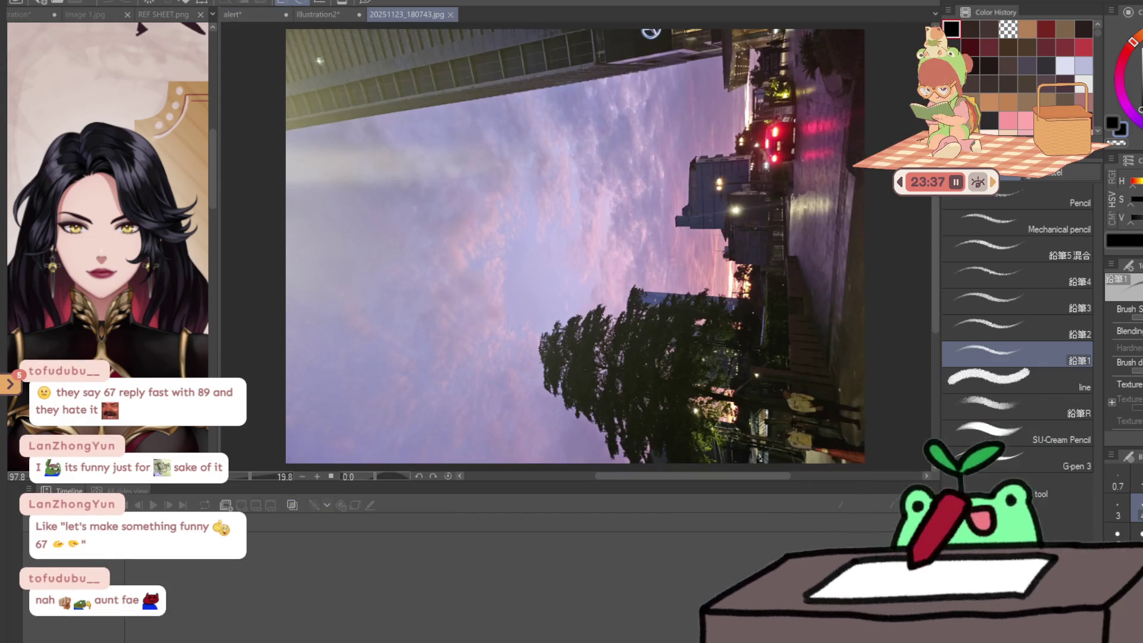
- Rotate the sunset street photo upright and commit it, then zoom and pan around it
key("ctrl+t")
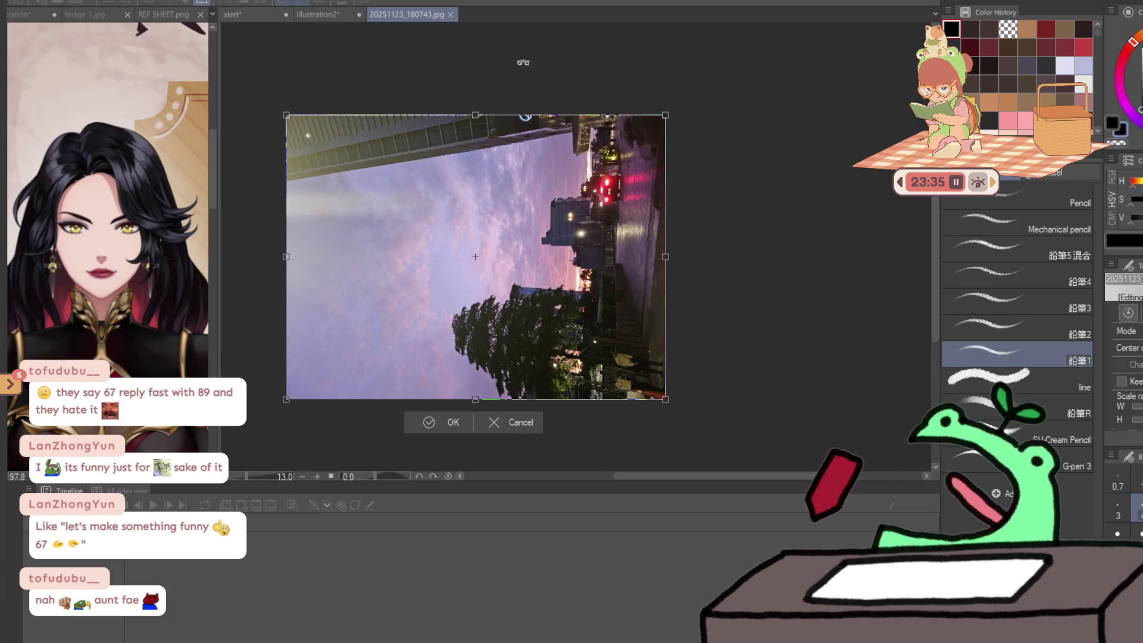
left_click_drag(609, 77, 696, 407)
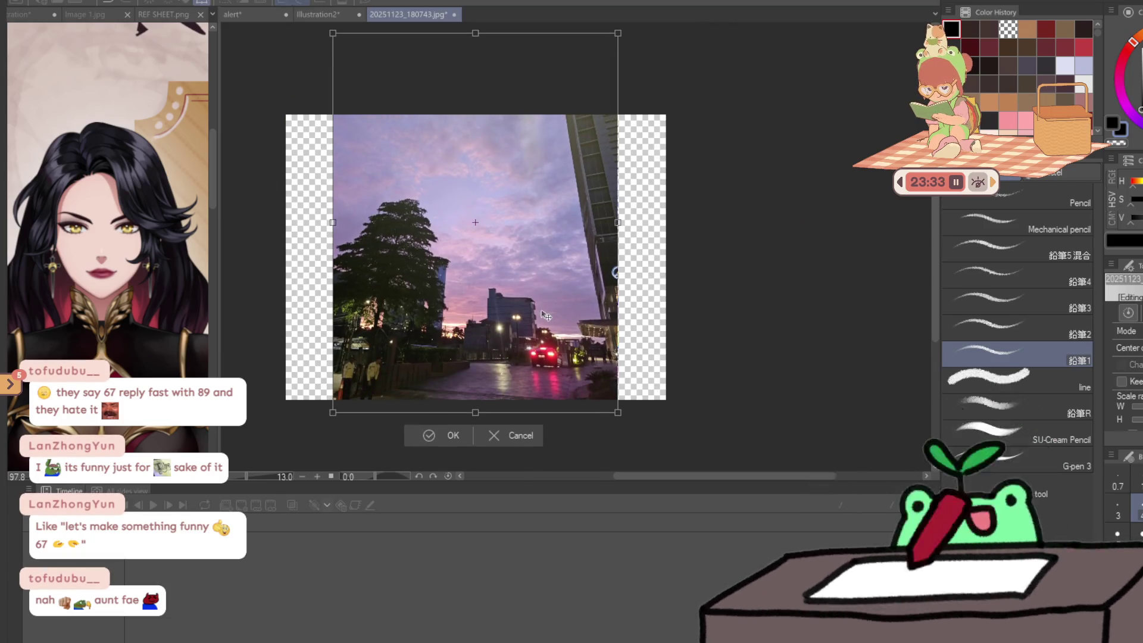
key("Return")
key("ctrl+0")
scroll(464, 288, "up", 2)
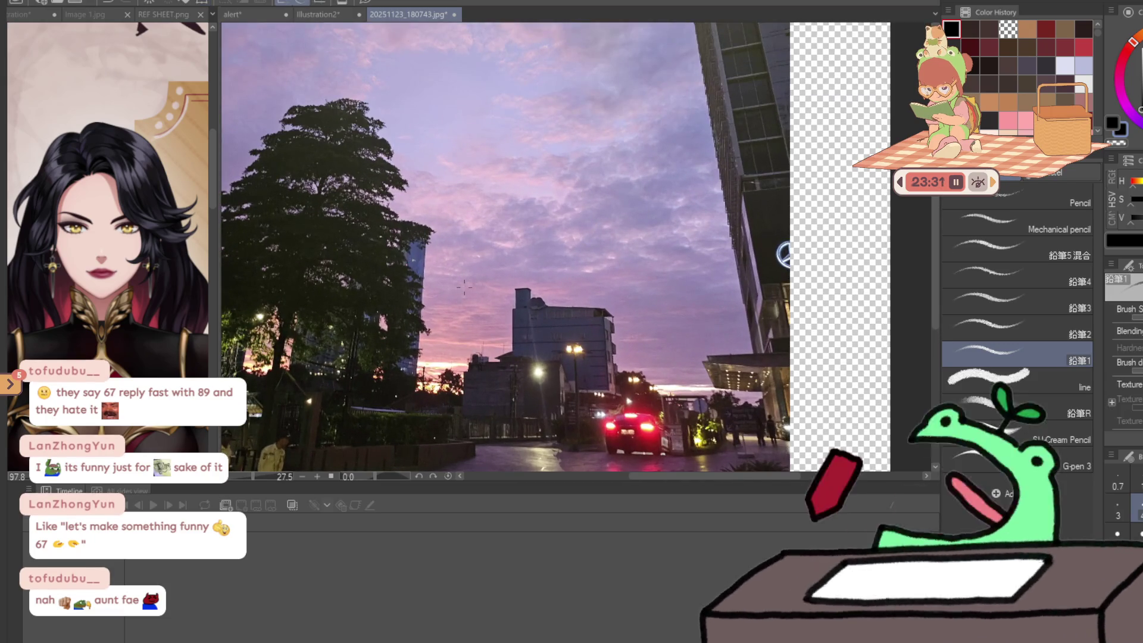
left_click_drag(474, 284, 574, 271)
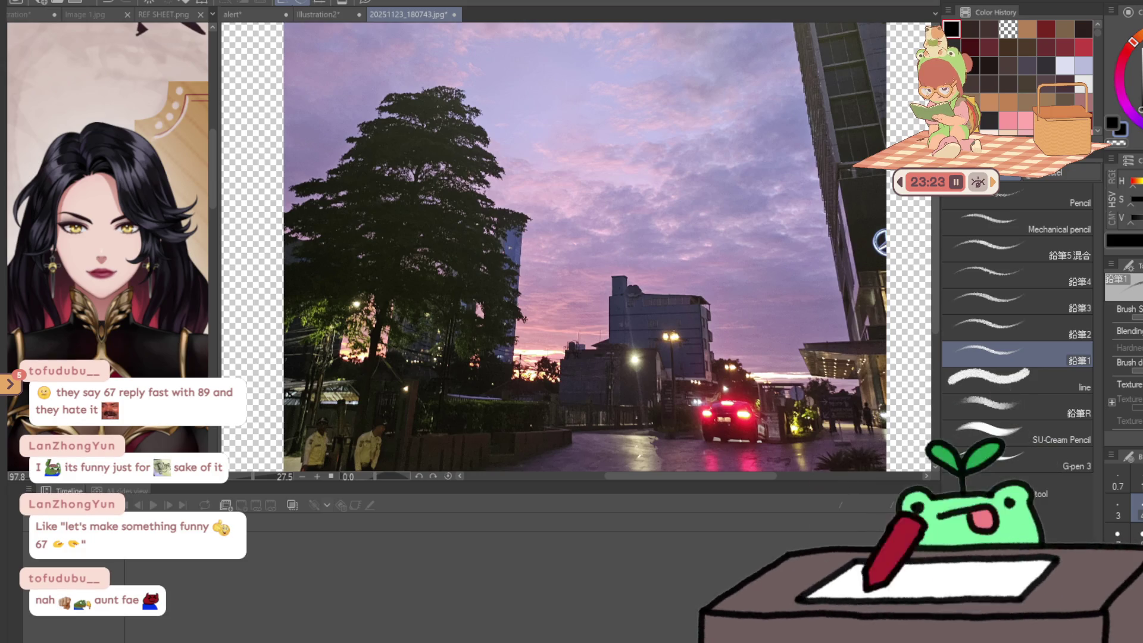
scroll(572, 247, "down", 3)
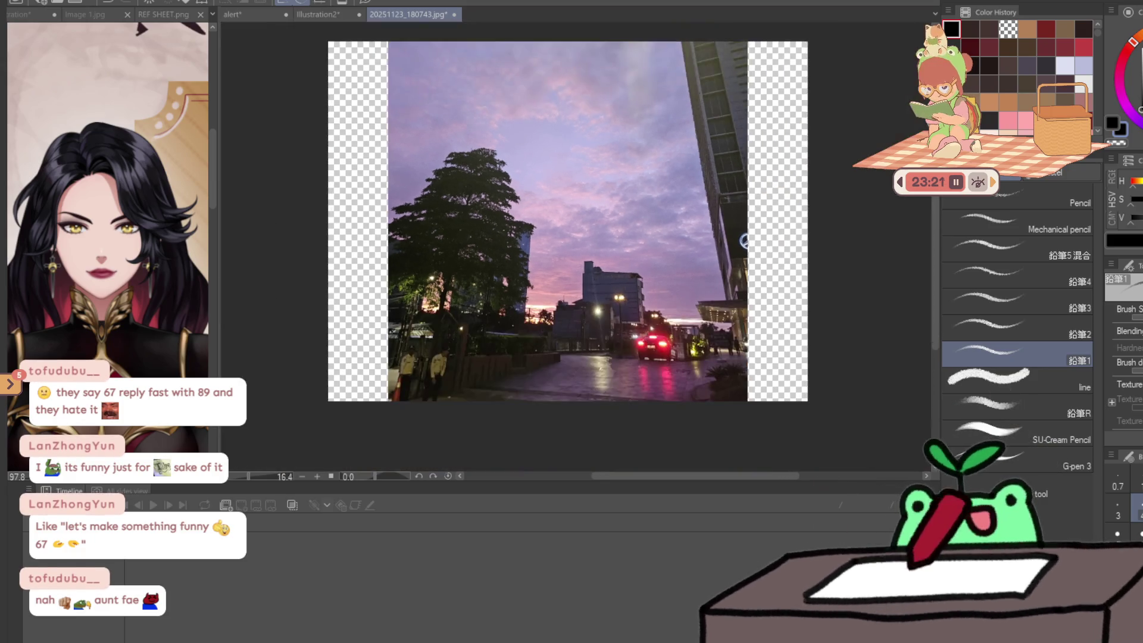
scroll(571, 248, "up", 4)
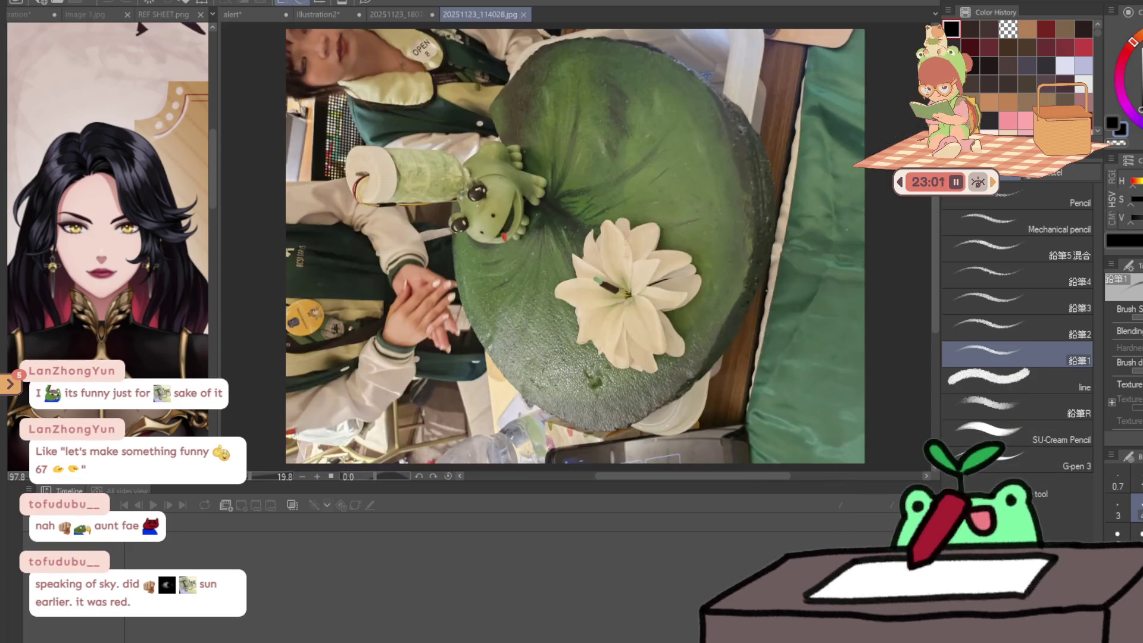
- Rotate the frog-on-lily-pad photo upright and commit the transform
scroll(596, 274, "up", 1)
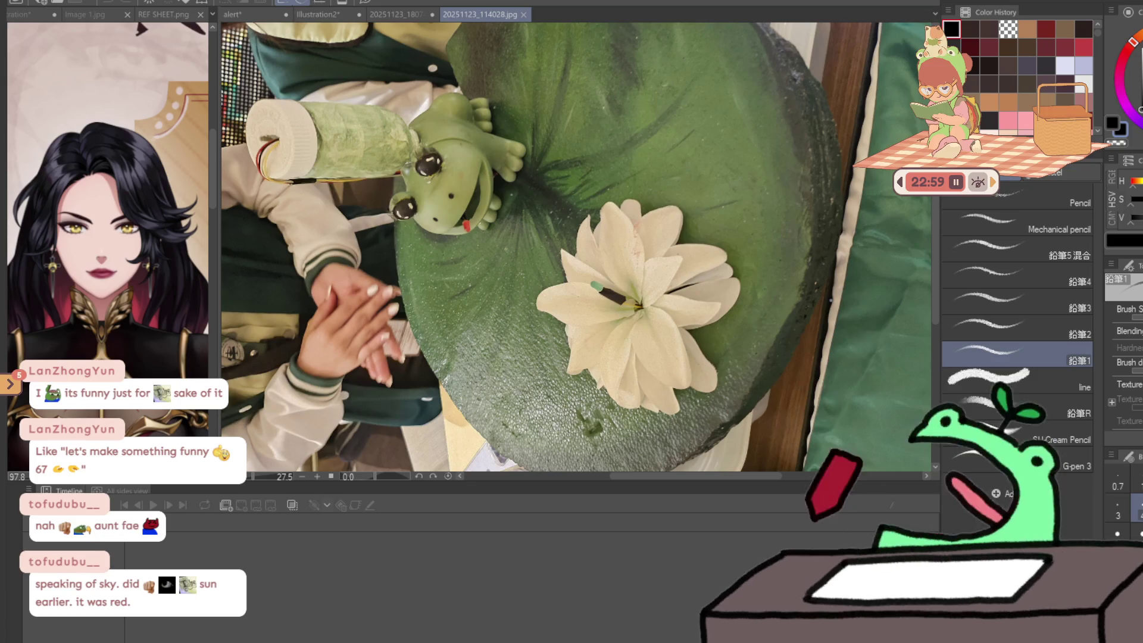
key("ctrl+t")
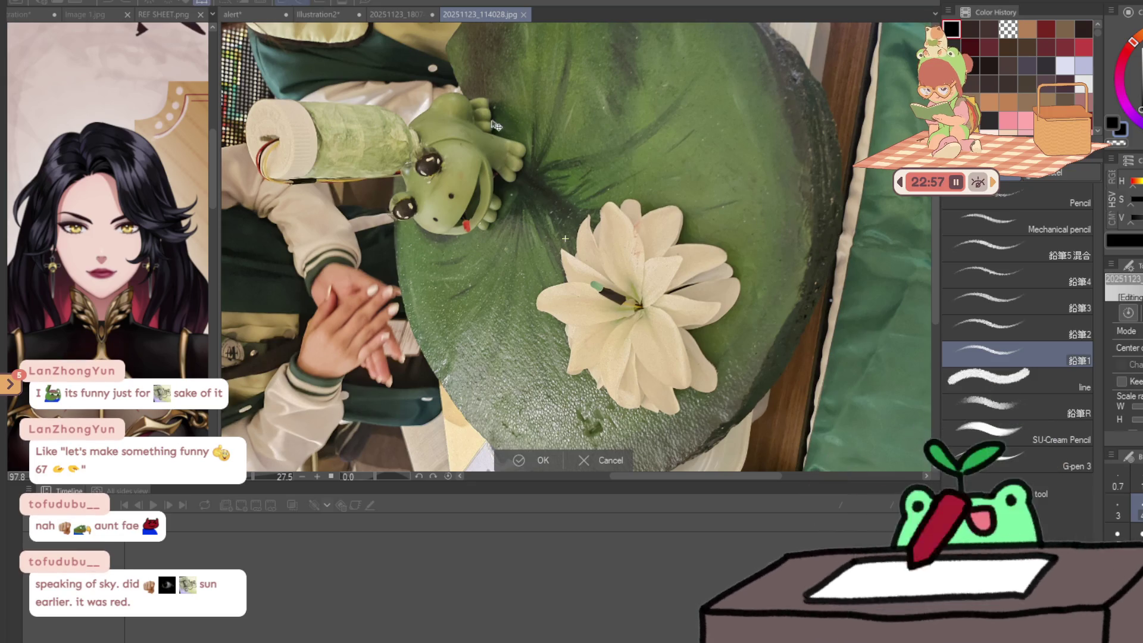
scroll(832, 302, "down", 1)
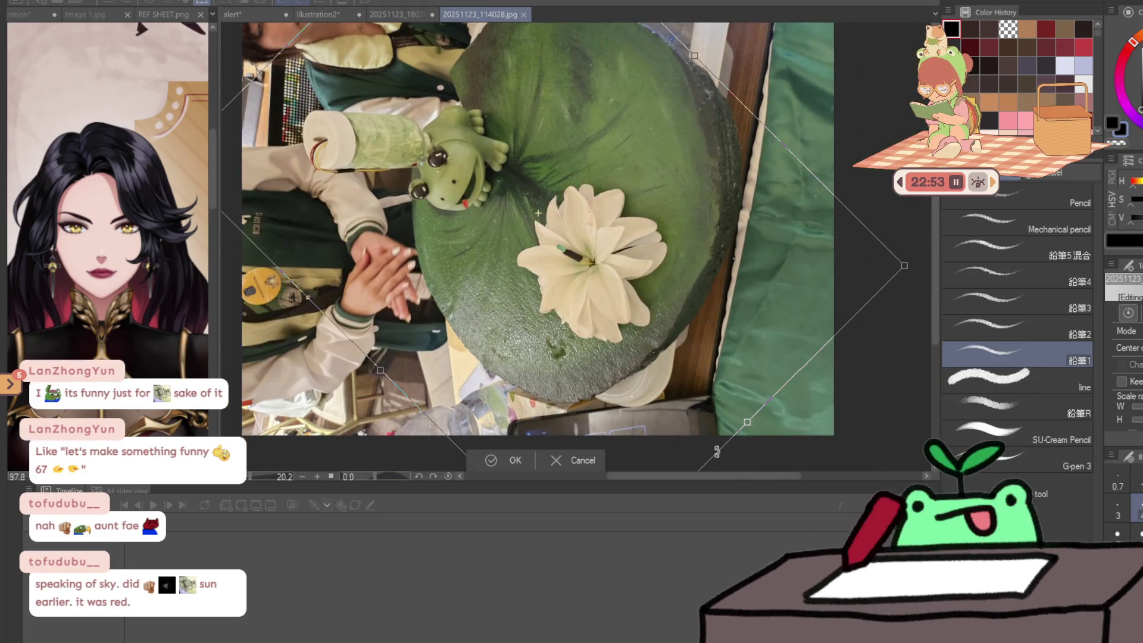
left_click_drag(717, 451, 505, 544)
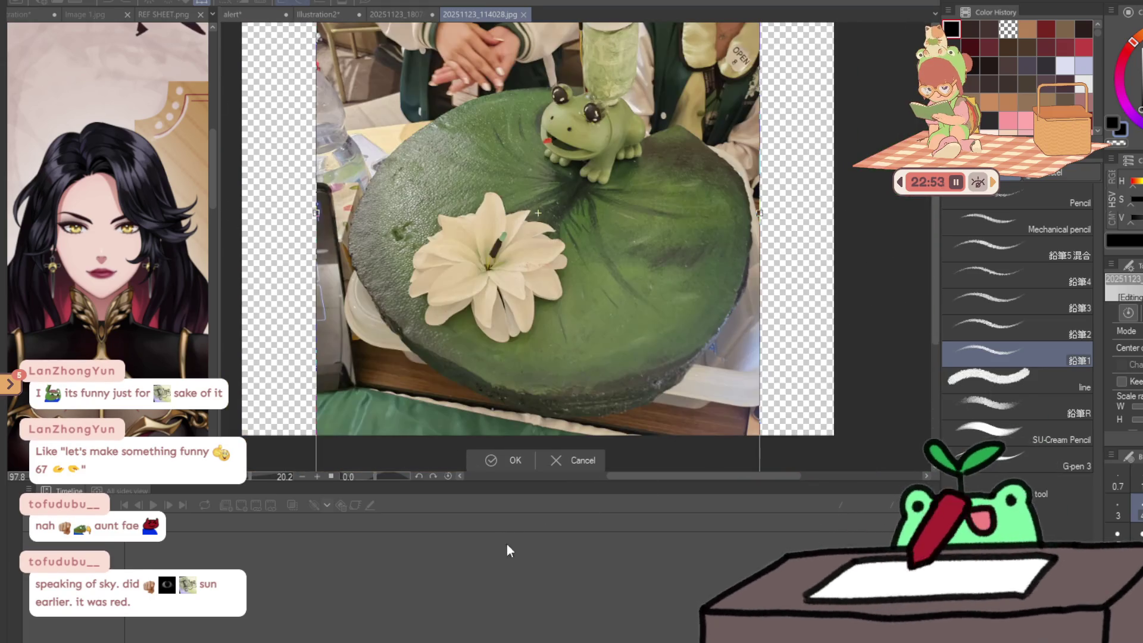
scroll(535, 238, "up", 2)
key("Return")
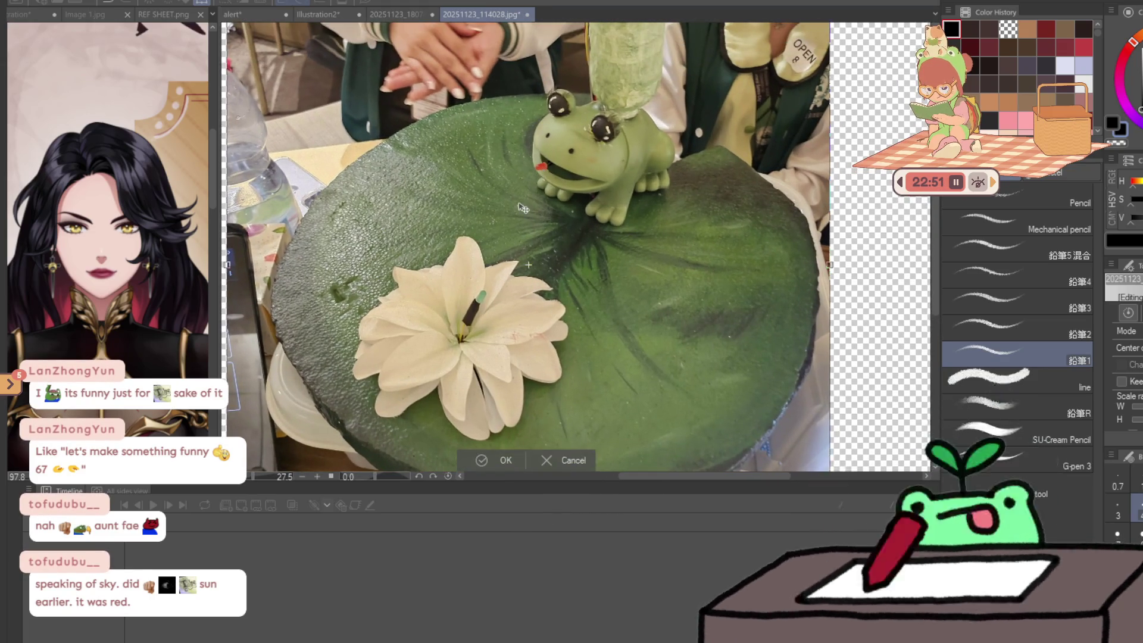
- Scribble a short pencil line over the white lily flower
key("p")
scroll(526, 209, "up", 1)
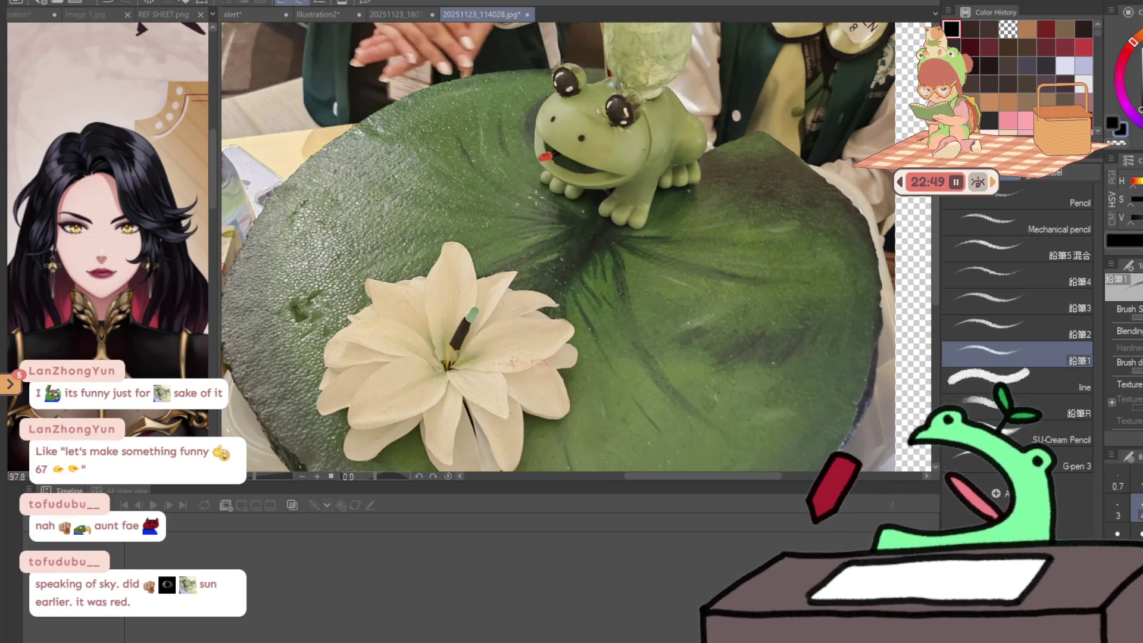
scroll(502, 295, "up", 3)
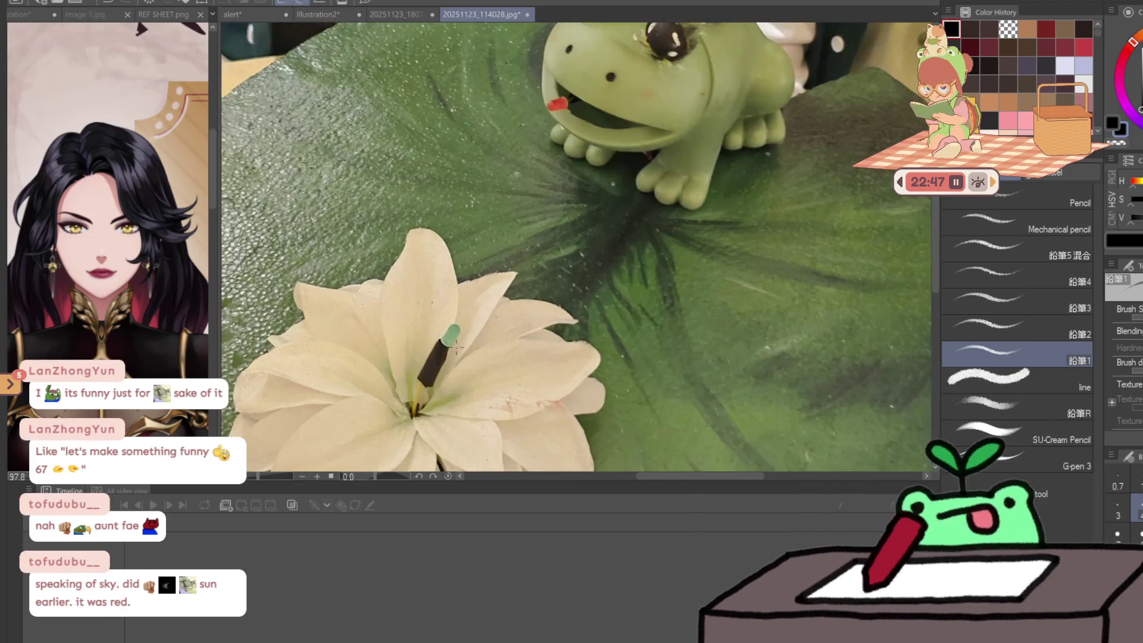
mouse_move(391, 248)
left_mouse_down()
mouse_move(427, 310)
mouse_move(460, 282)
left_mouse_up()
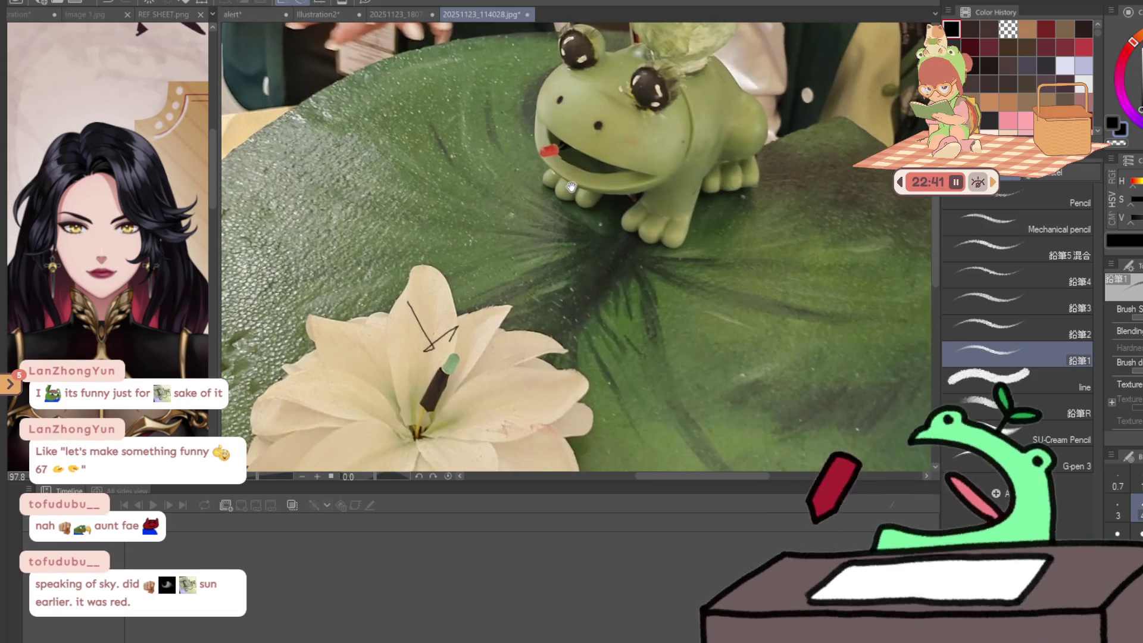
- Close the water lily photo 20251123_114028.jpg
left_click_drag(558, 239, 553, 87)
scroll(553, 87, "down", 1)
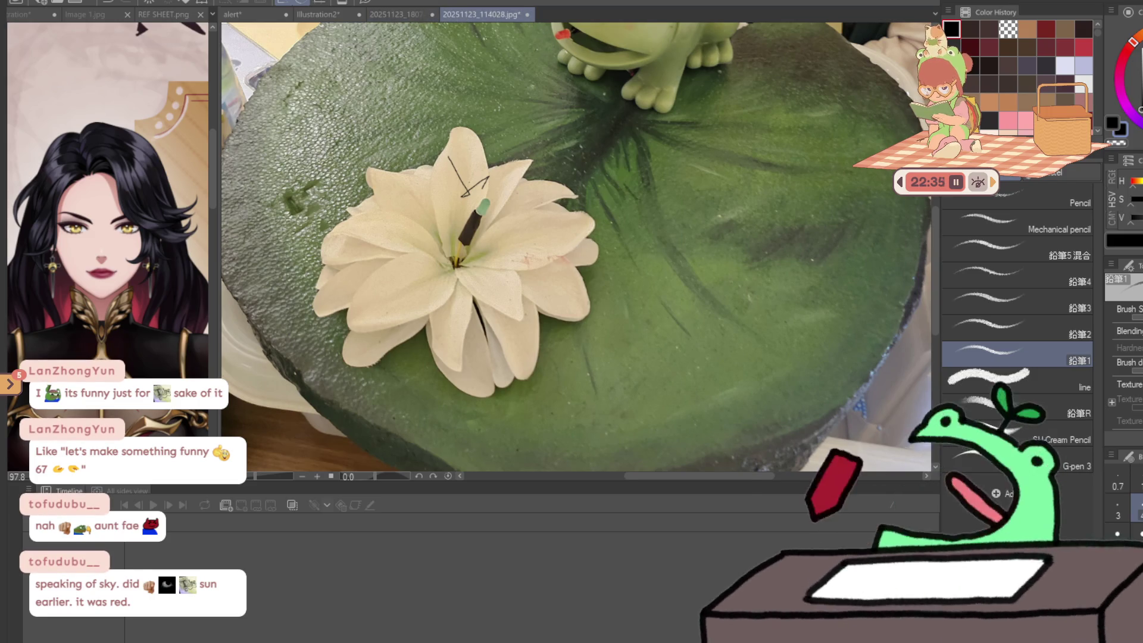
key("ctrl+w")
key("ctrl+w")
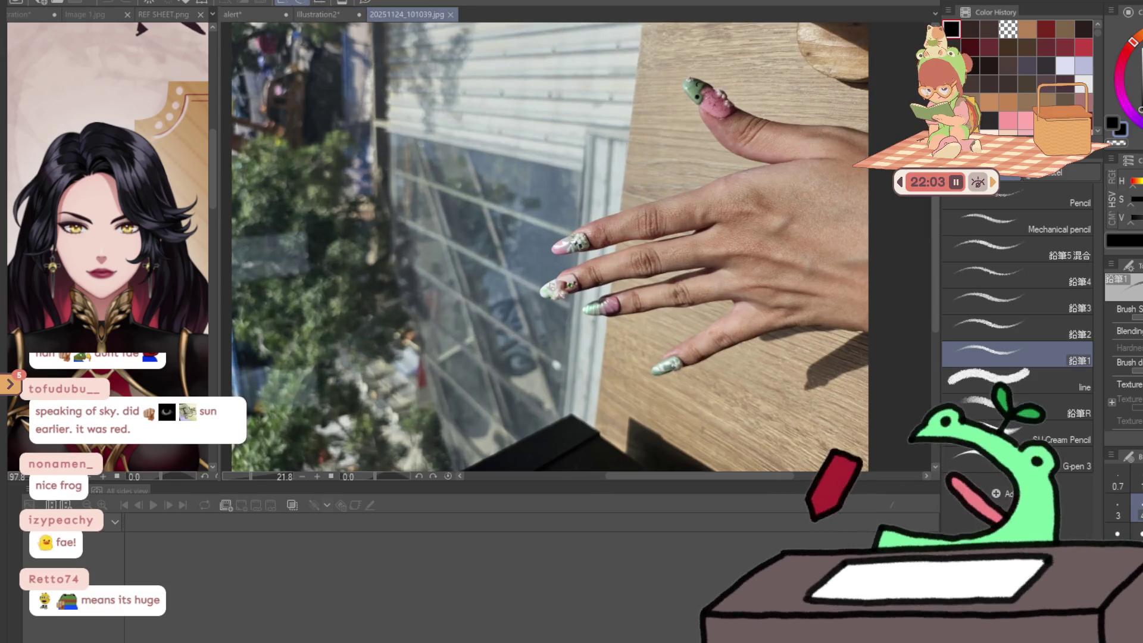
key("ctrl+t")
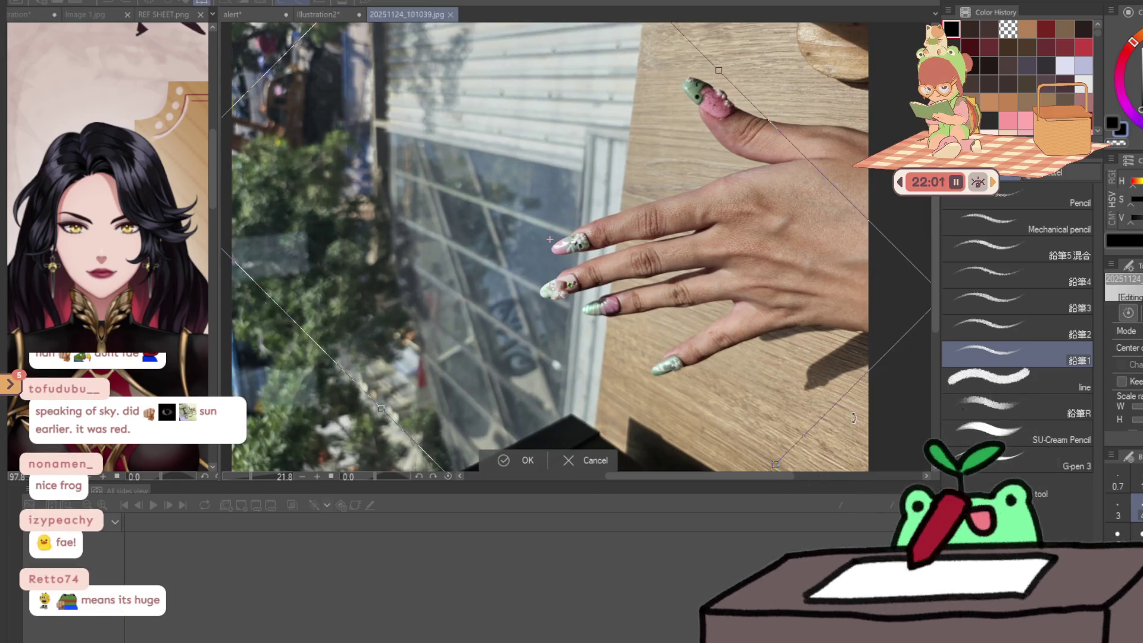
scroll(573, 417, "up", 5)
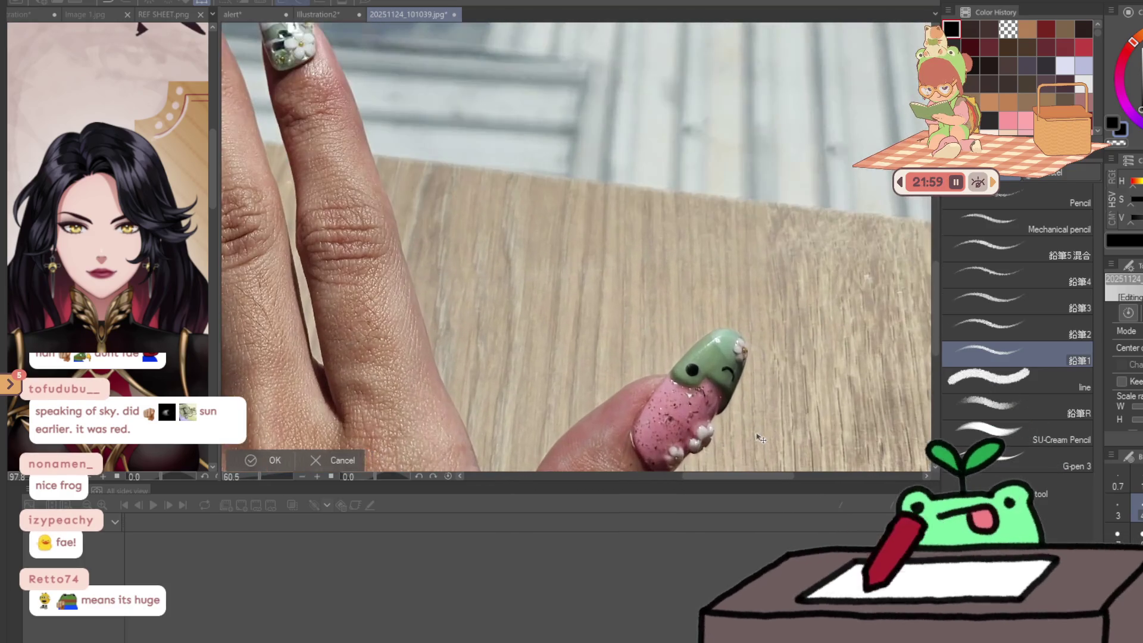
scroll(692, 309, "down", 5)
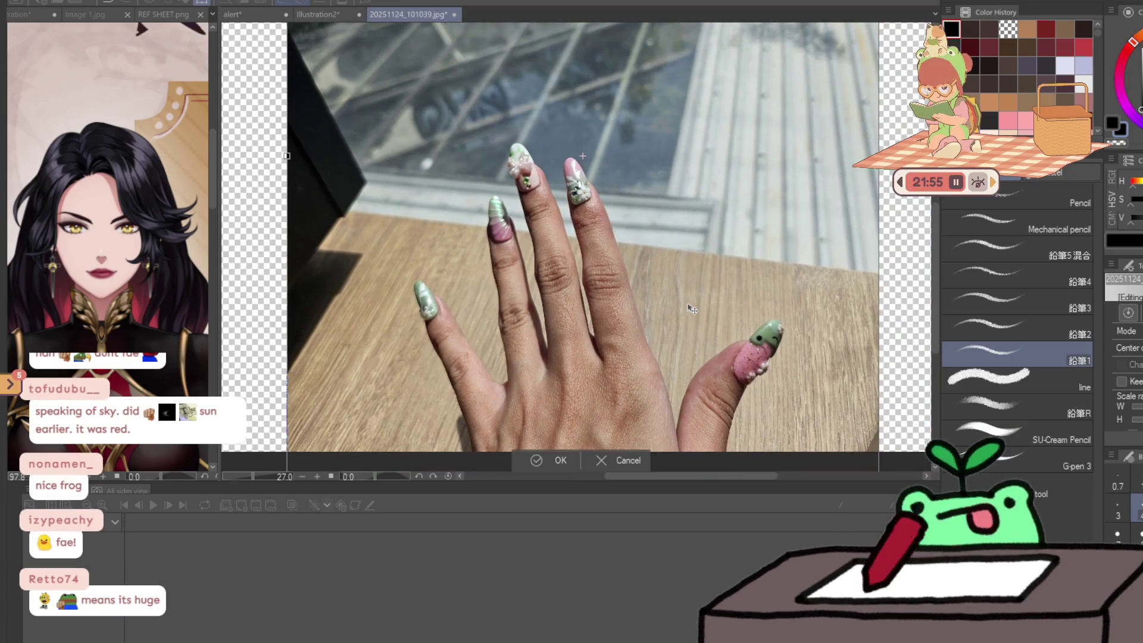
key("Escape")
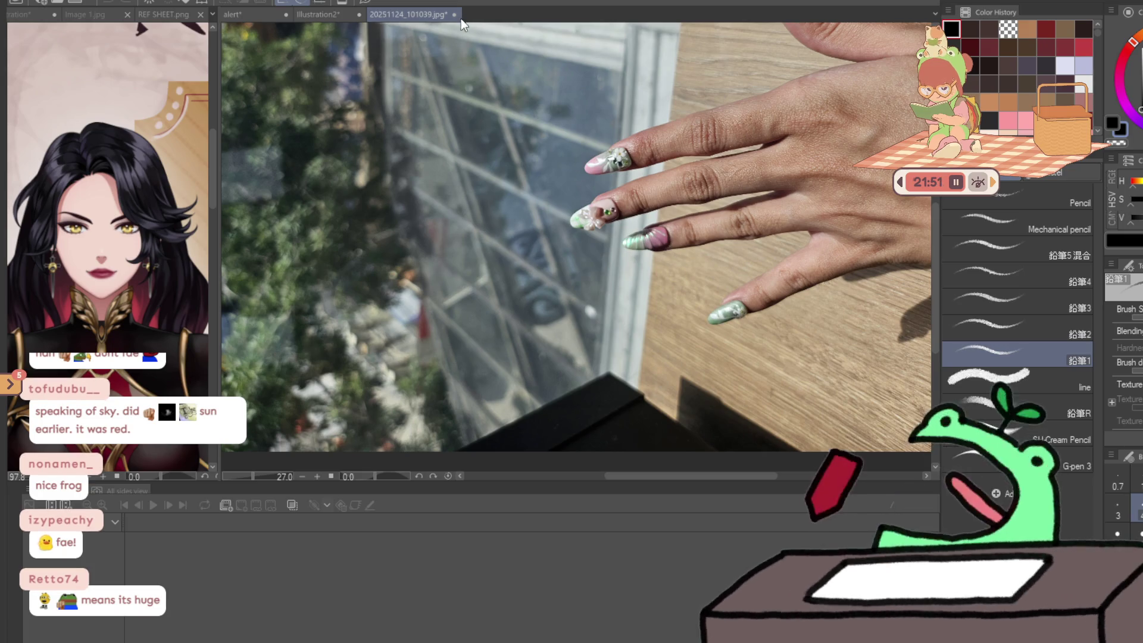
key("ctrl+w")
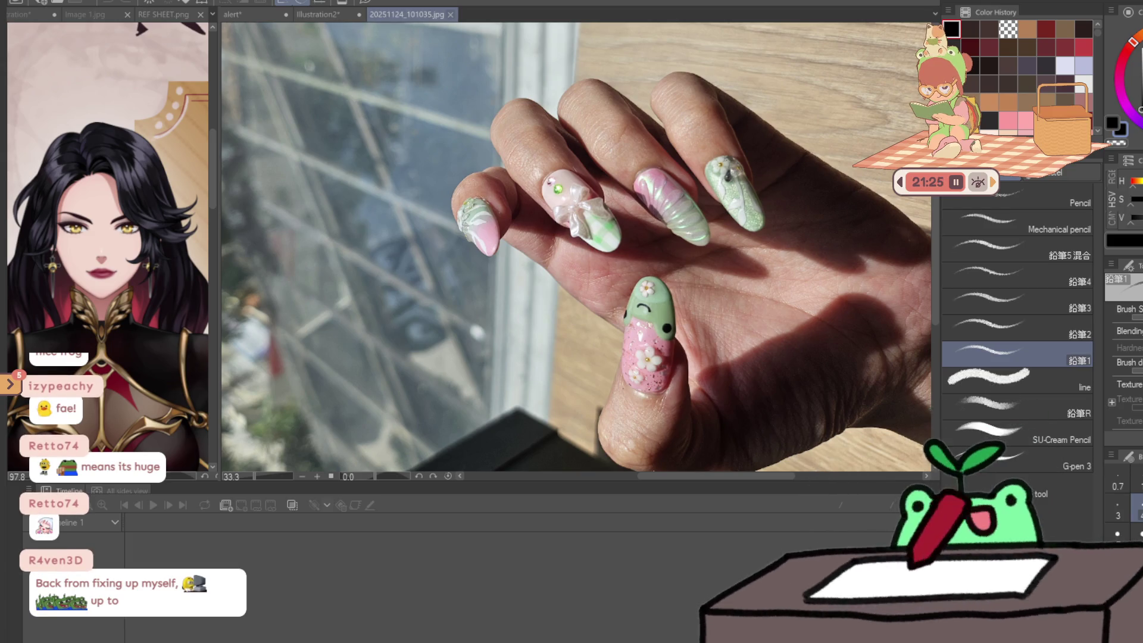
left_click(451, 14)
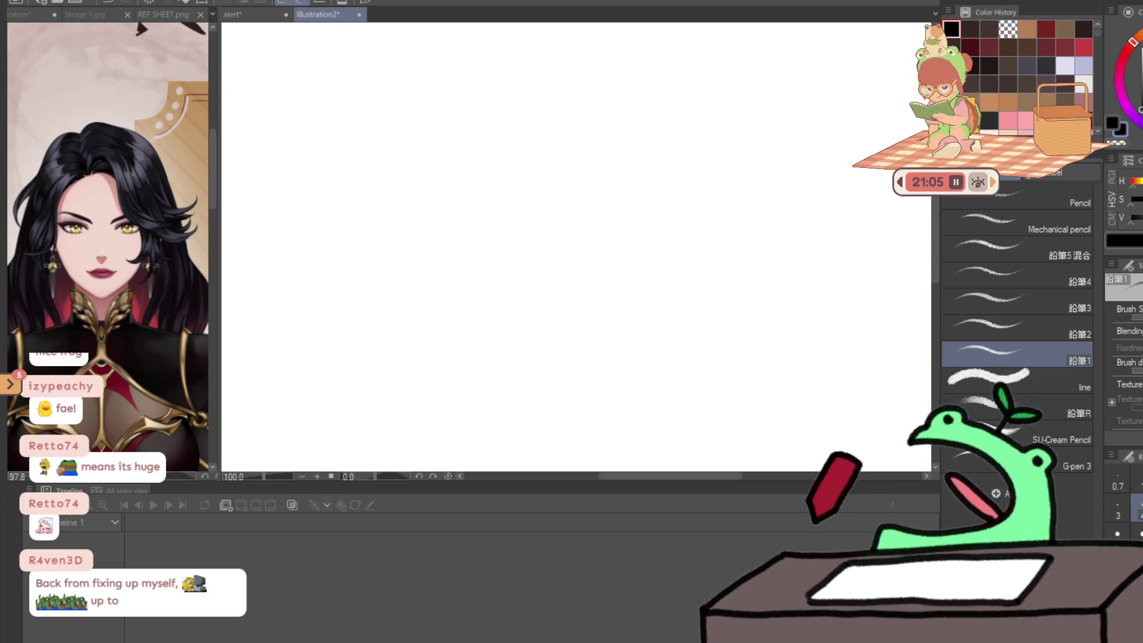
- Rotate the food photo exactly 90° so the plates stand upright, discarding a rough attempt
key("ctrl+minus")
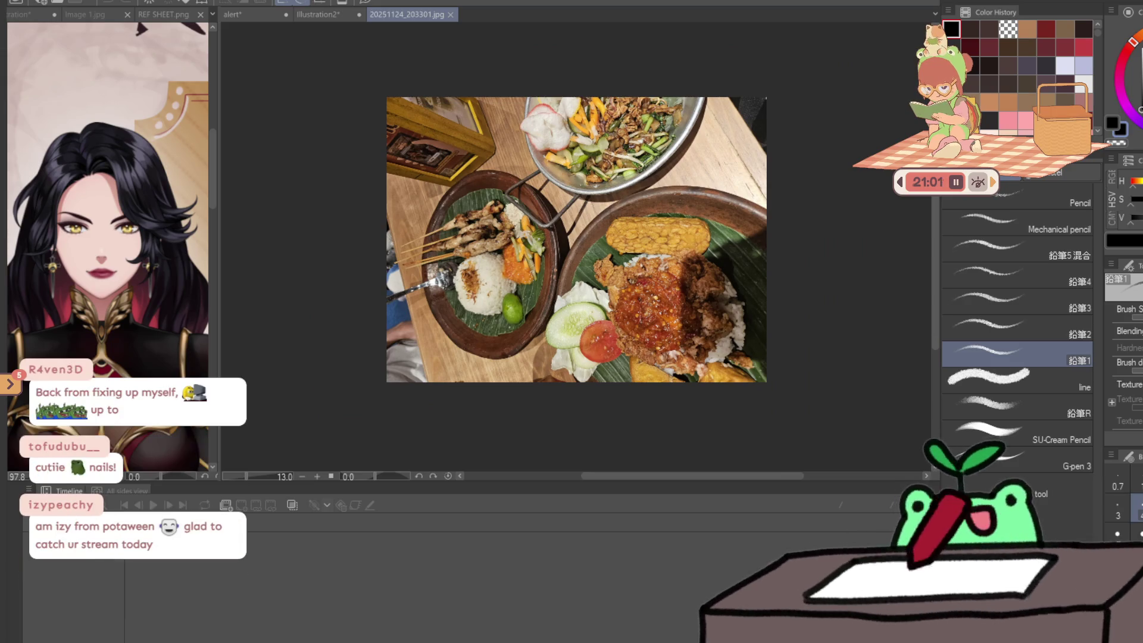
key("ctrl+t")
mouse_move(851, 183)
left_mouse_down()
mouse_move(768, 357)
mouse_move(664, 395)
mouse_move(598, 305)
left_mouse_up()
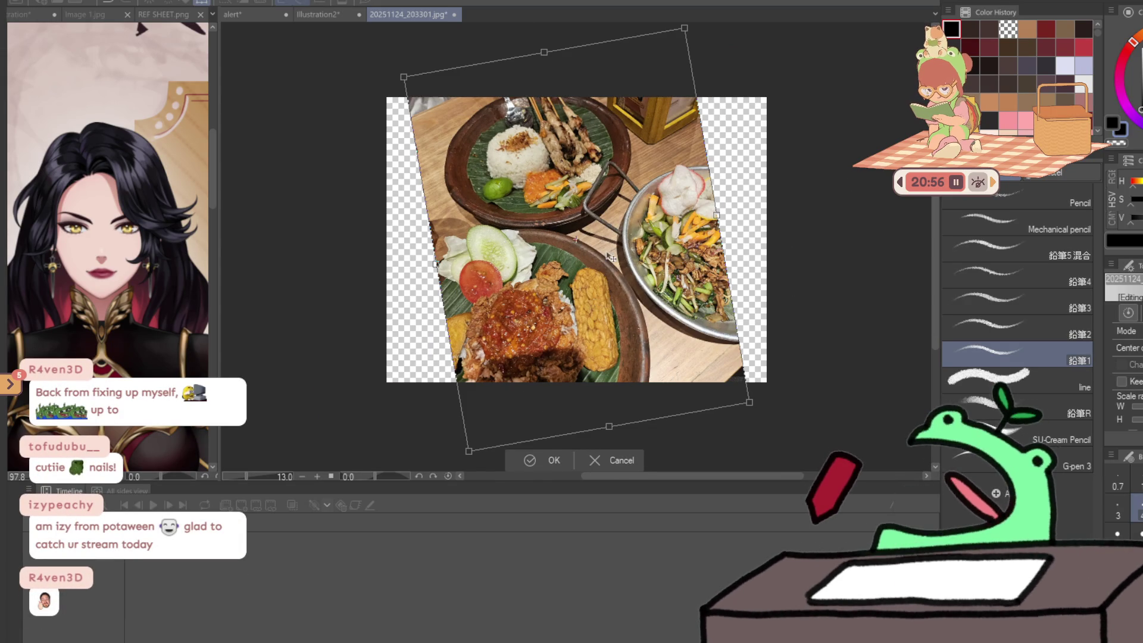
key("Escape")
key("ctrl+t")
left_click_drag(547, 334, 545, 325)
key("Return")
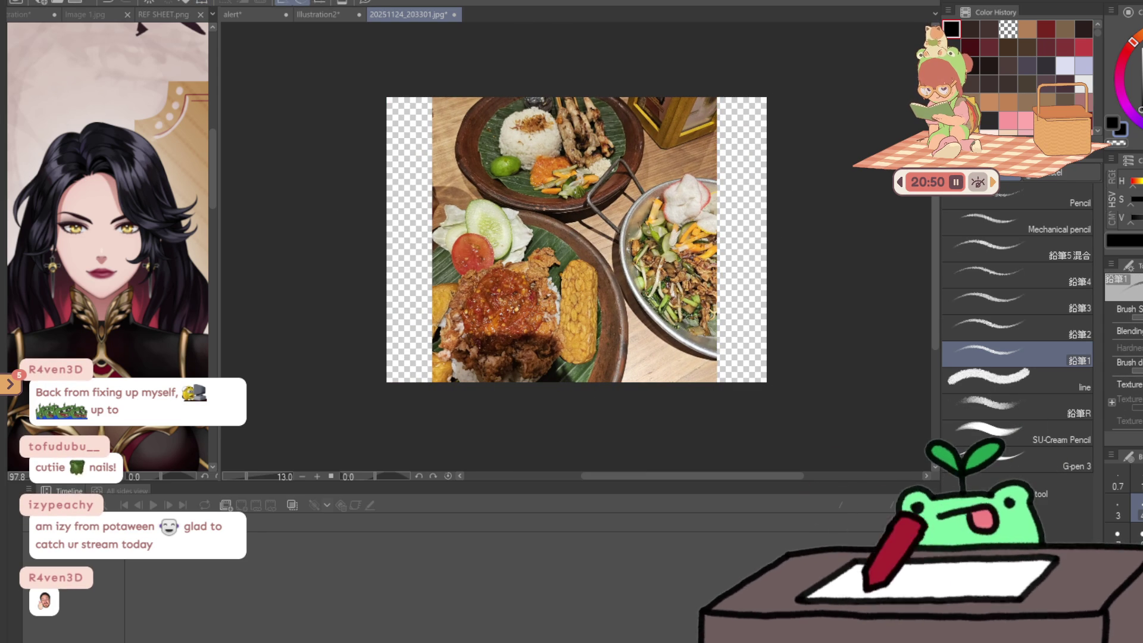
- Zoom in to look over the rice and satay plate, then return to the alert animation
key("k")
scroll(469, 184, "up", 5)
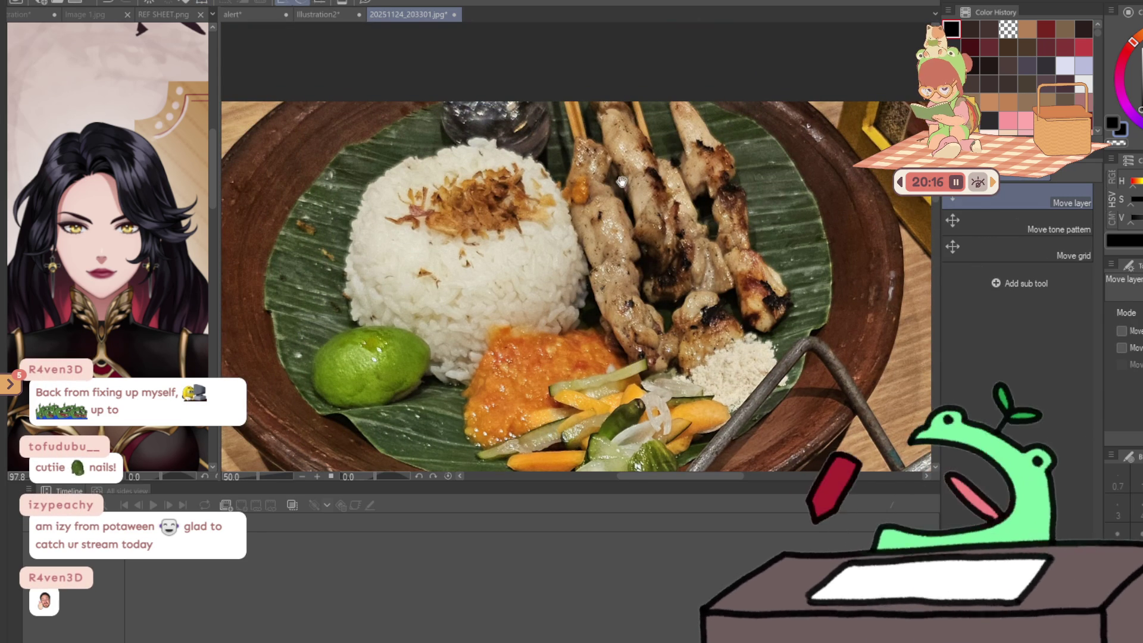
scroll(478, 246, "down", 3)
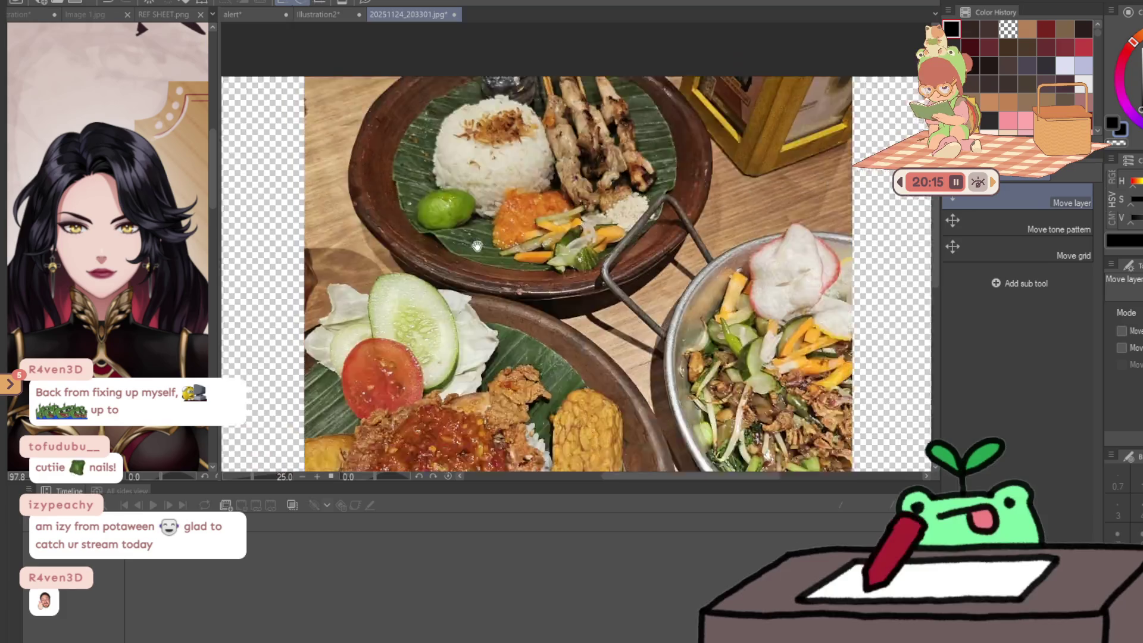
scroll(478, 246, "up", 4)
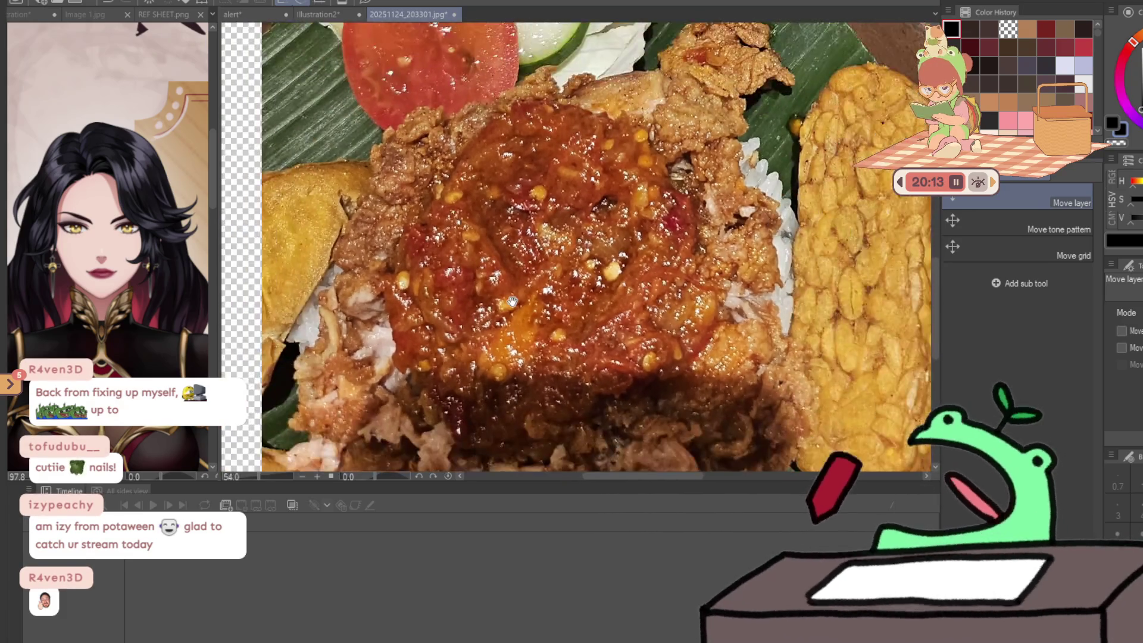
scroll(512, 300, "down", 4)
scroll(512, 301, "up", 3)
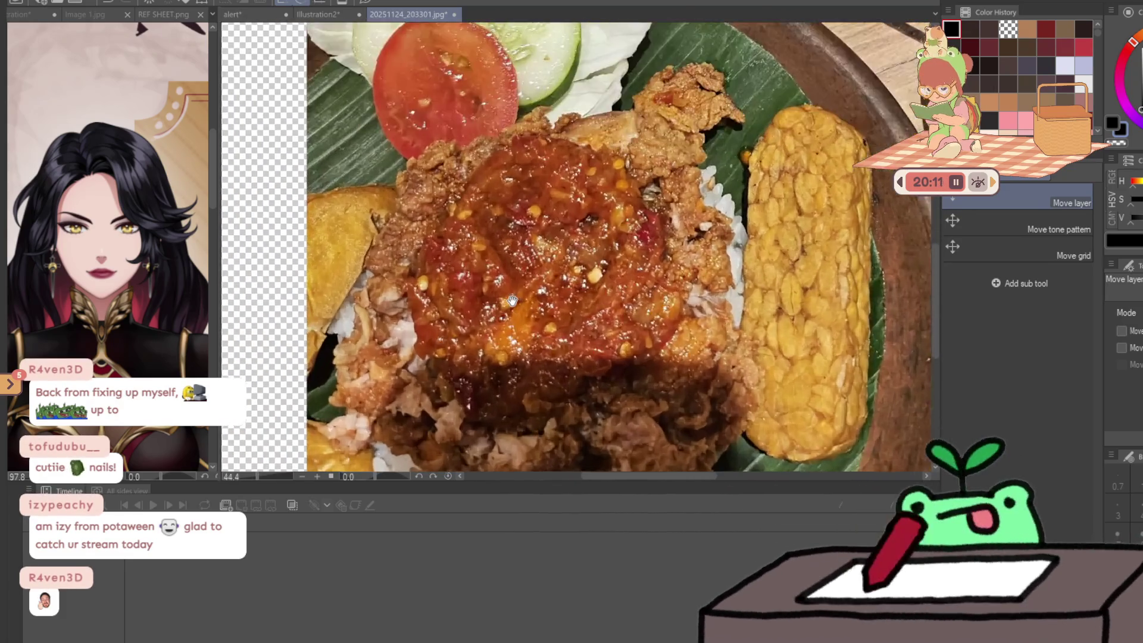
scroll(512, 301, "down", 3)
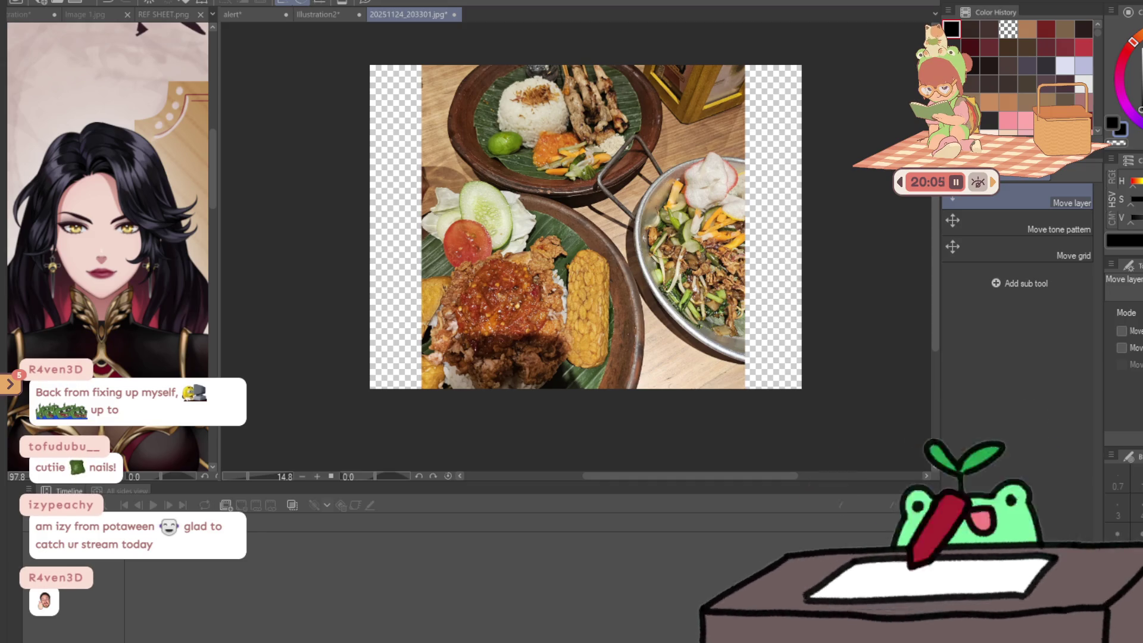
scroll(545, 149, "up", 4)
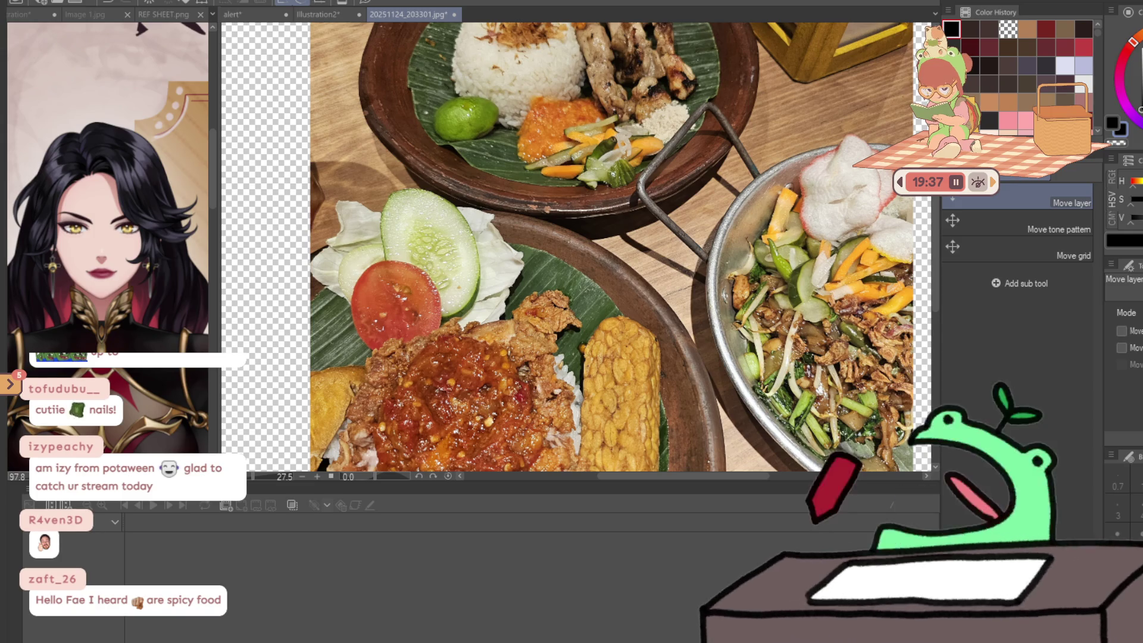
left_click(244, 15)
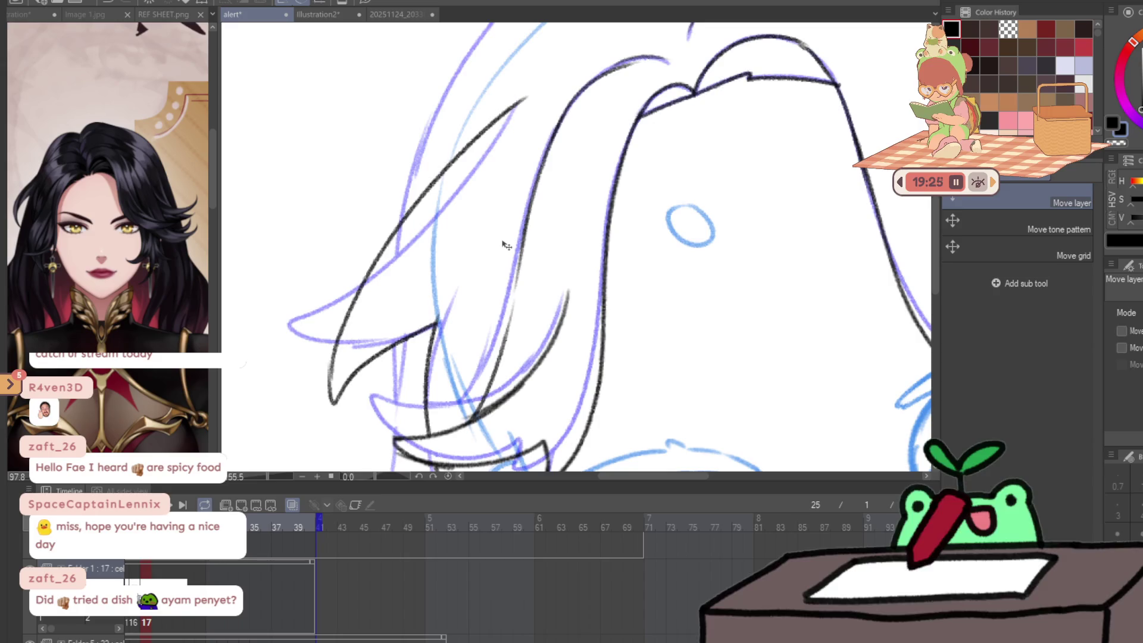
- Ink a line up the left edge of the chibi's hair with the pencil, redoing strokes
key("p")
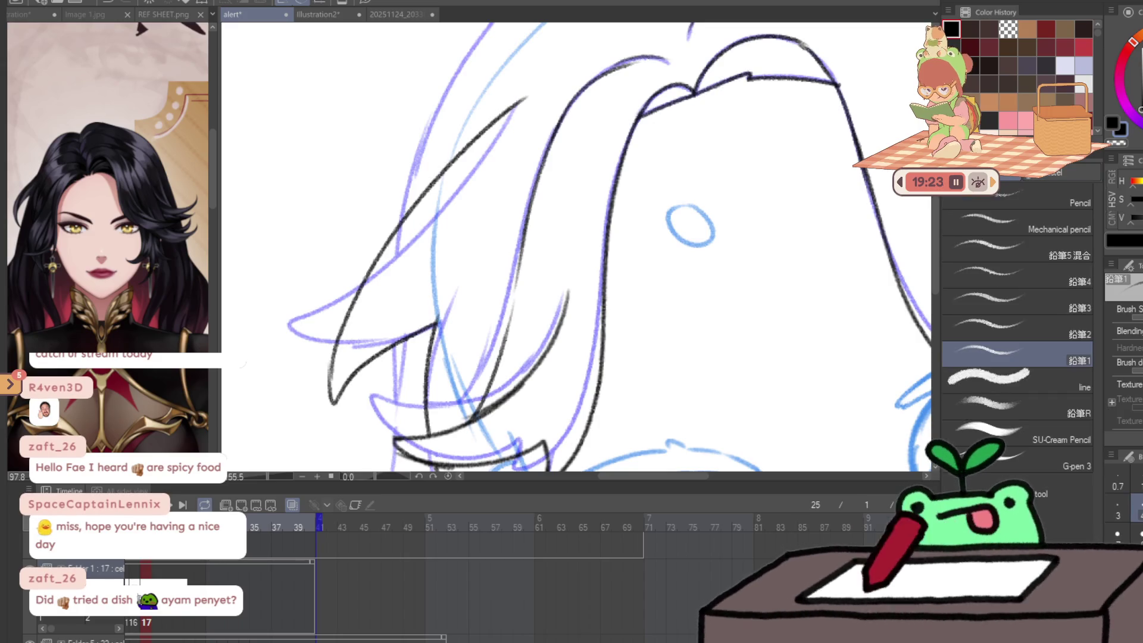
mouse_move(402, 212)
left_mouse_down()
mouse_move(380, 309)
mouse_move(443, 167)
left_mouse_up()
key("ctrl+z")
mouse_move(376, 322)
left_mouse_down()
mouse_move(444, 167)
mouse_move(524, 81)
left_mouse_up()
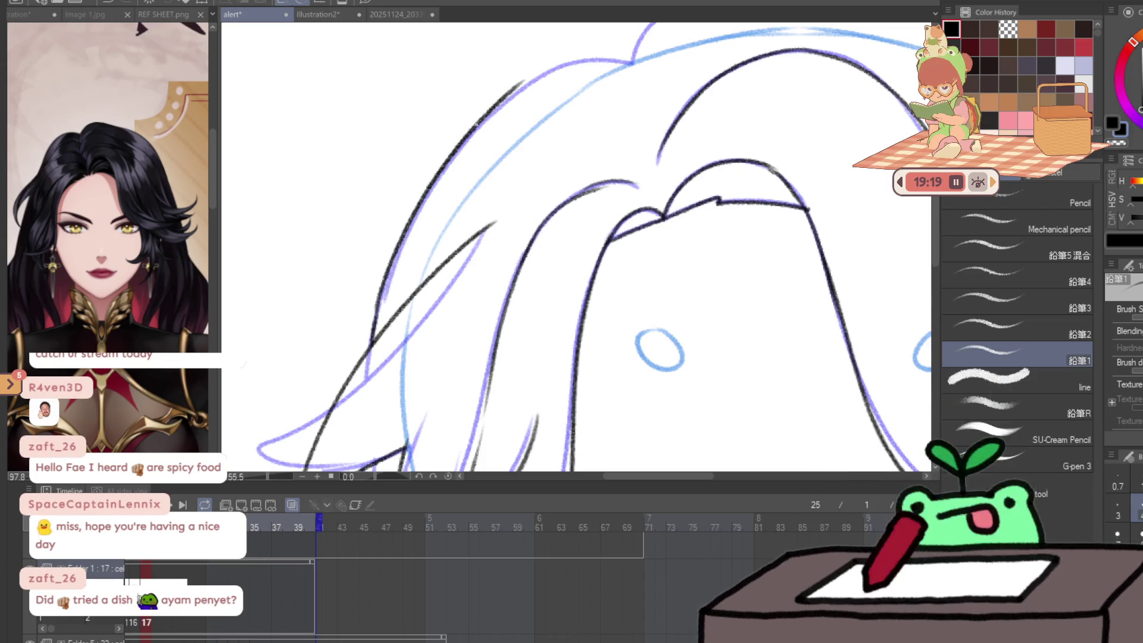
key("ctrl+z")
mouse_move(383, 313)
left_mouse_down()
mouse_move(503, 104)
mouse_move(606, 60)
mouse_move(614, 205)
mouse_move(506, 253)
left_mouse_up()
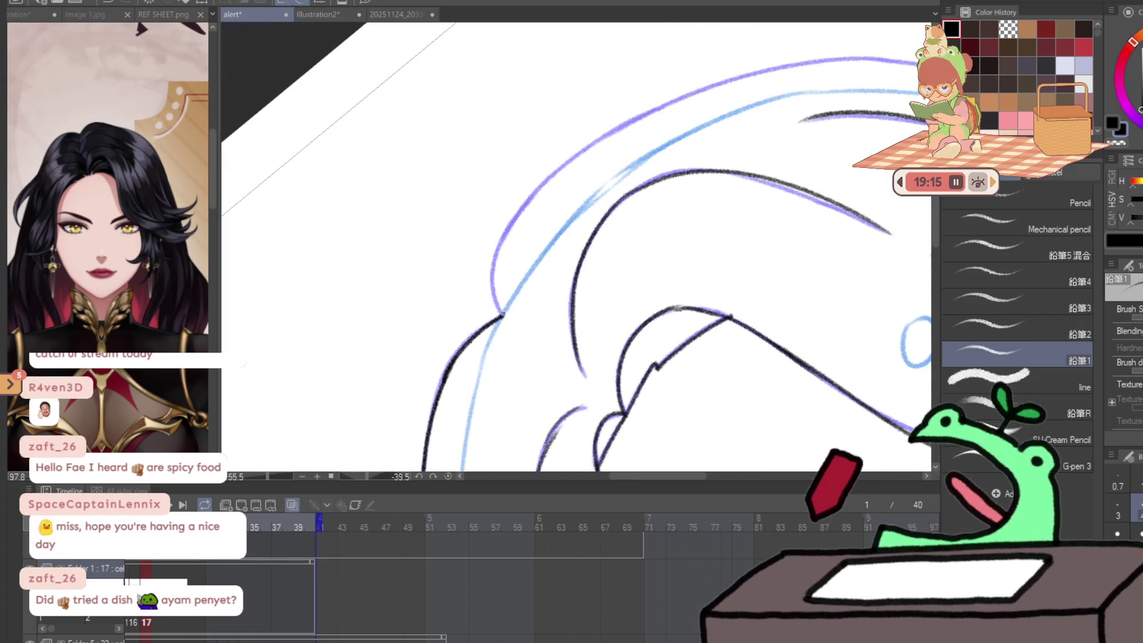
- Trace dark lines over the outer purple hair curve, extending them to meet
mouse_move(502, 313)
left_mouse_down()
mouse_move(495, 253)
mouse_move(524, 201)
mouse_move(673, 104)
left_mouse_up()
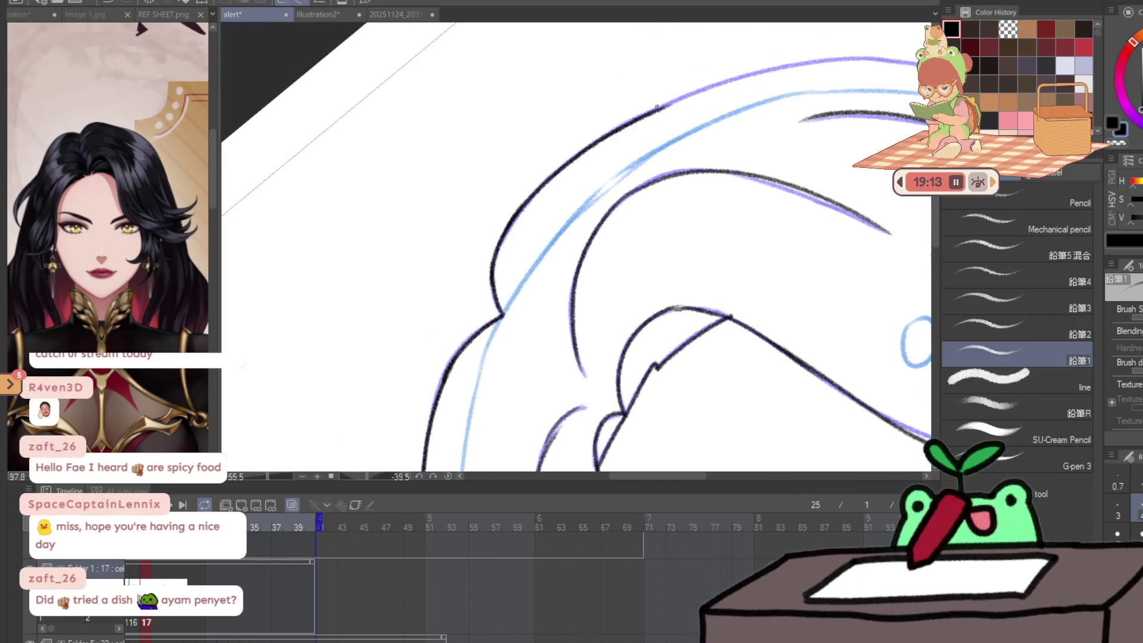
mouse_move(615, 131)
left_mouse_down()
mouse_move(715, 83)
mouse_move(857, 62)
mouse_move(685, 59)
left_mouse_up()
mouse_move(466, 201)
left_mouse_down()
mouse_move(593, 113)
mouse_move(706, 84)
mouse_move(486, 182)
mouse_move(766, 70)
mouse_move(837, 70)
left_mouse_up()
key("ctrl+z")
key("ctrl+z")
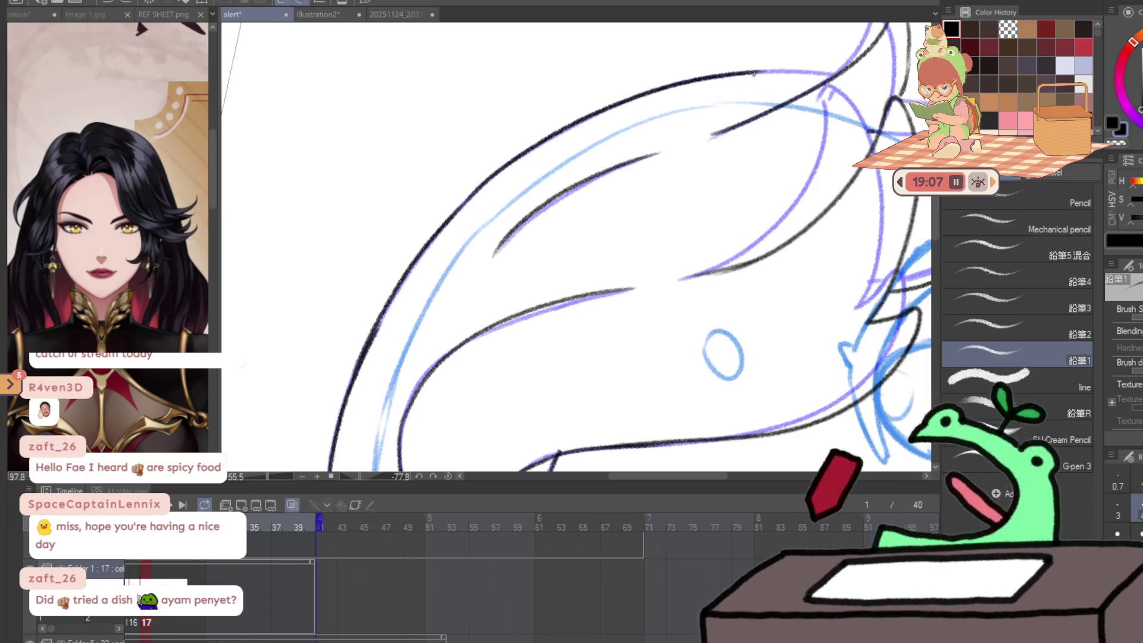
left_click_drag(752, 72, 840, 75)
- Level the canvas rotation, zoom in, and ink a short vertical stroke near the face
key("ctrl+@")
key("slash")
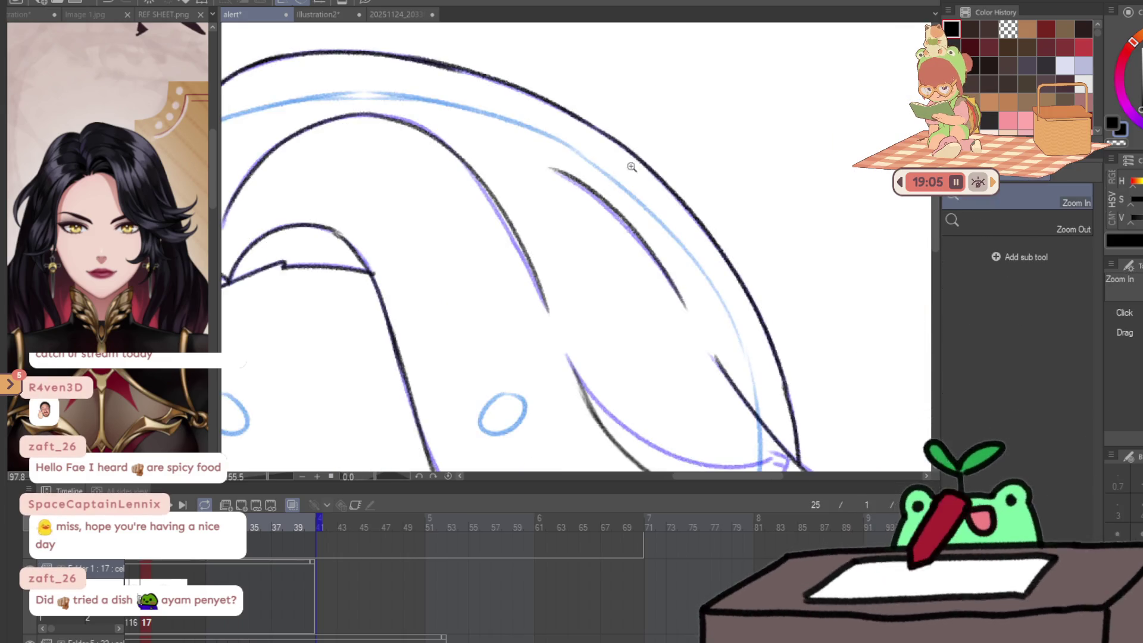
mouse_move(417, 397)
left_mouse_down()
mouse_move(357, 398)
mouse_move(410, 397)
left_mouse_up()
key("p")
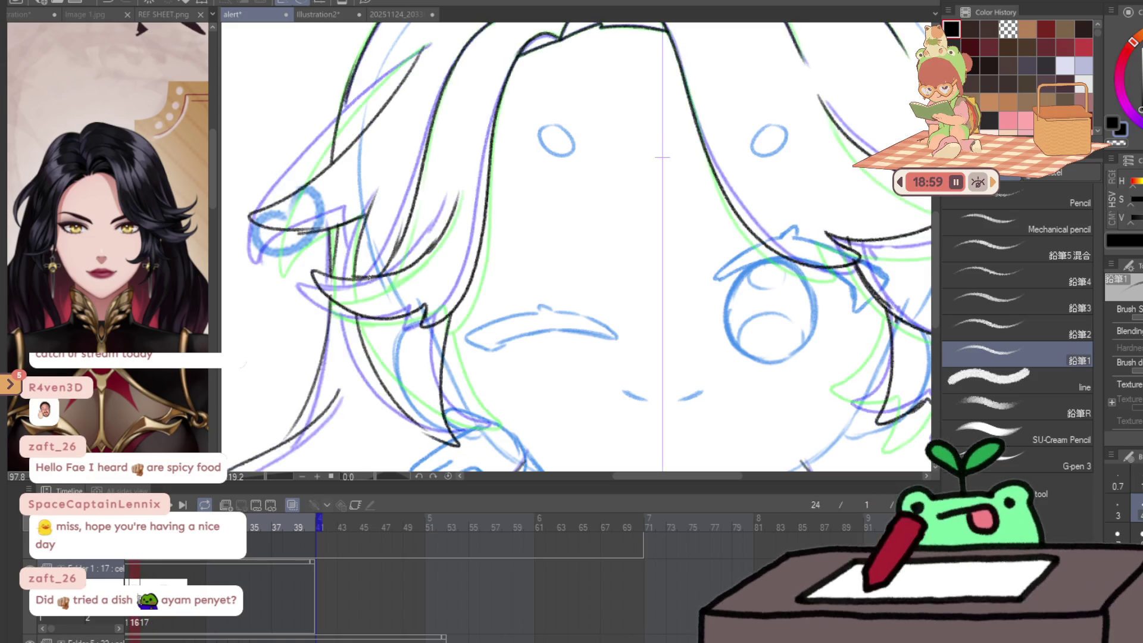
mouse_move(438, 374)
left_mouse_down()
mouse_move(562, 268)
mouse_move(294, 281)
mouse_move(218, 307)
left_mouse_up()
left_click_drag(773, 161, 777, 218)
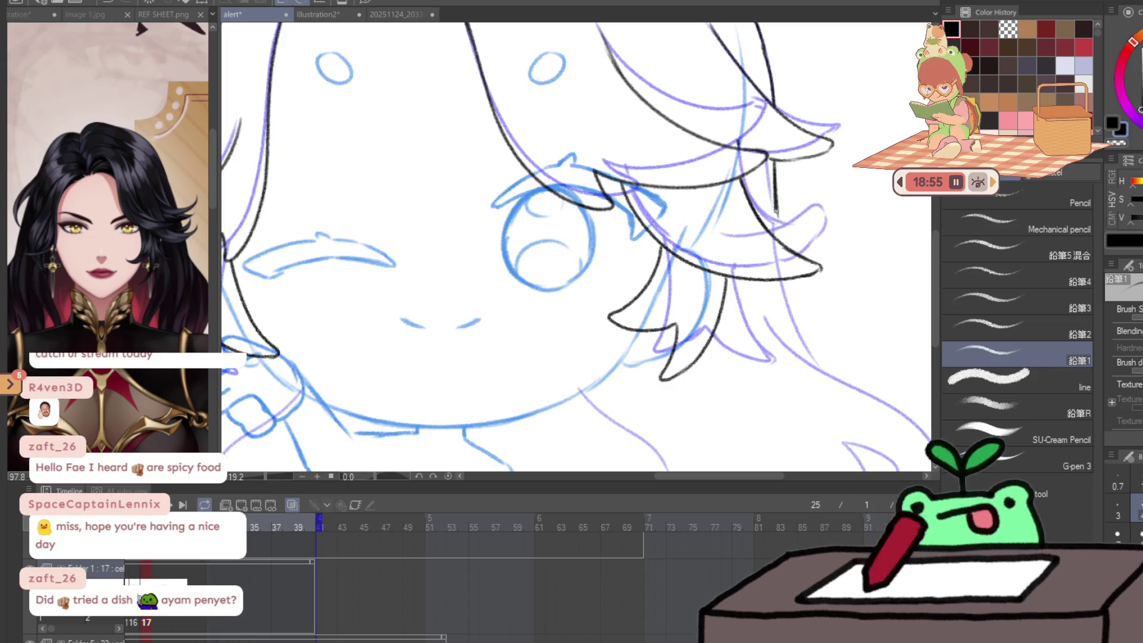
left_click_drag(548, 244, 780, 137)
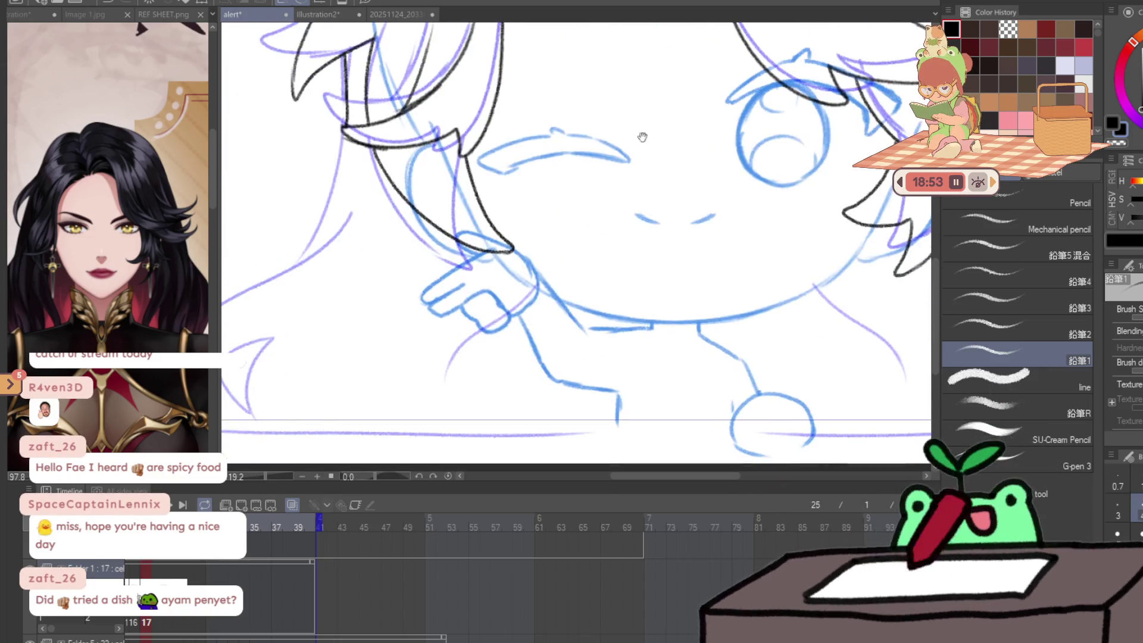
left_click_drag(357, 179, 467, 131)
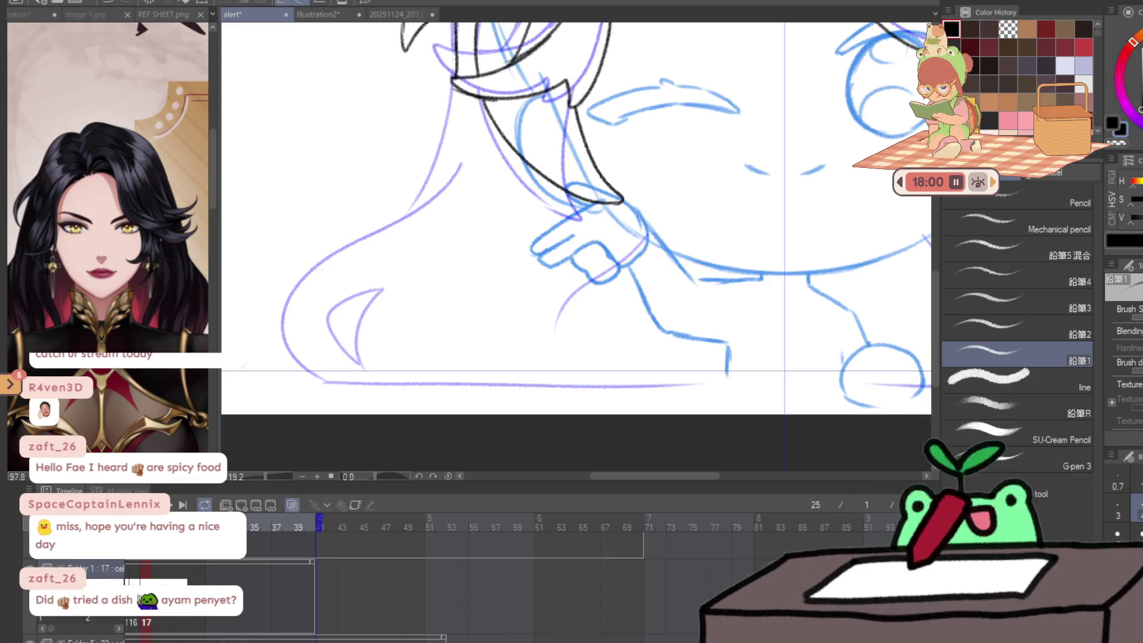
- Rotate the aquarium photo 90° clockwise upright and commit, then begin transforming the cutlet photo
key("ctrl+minus")
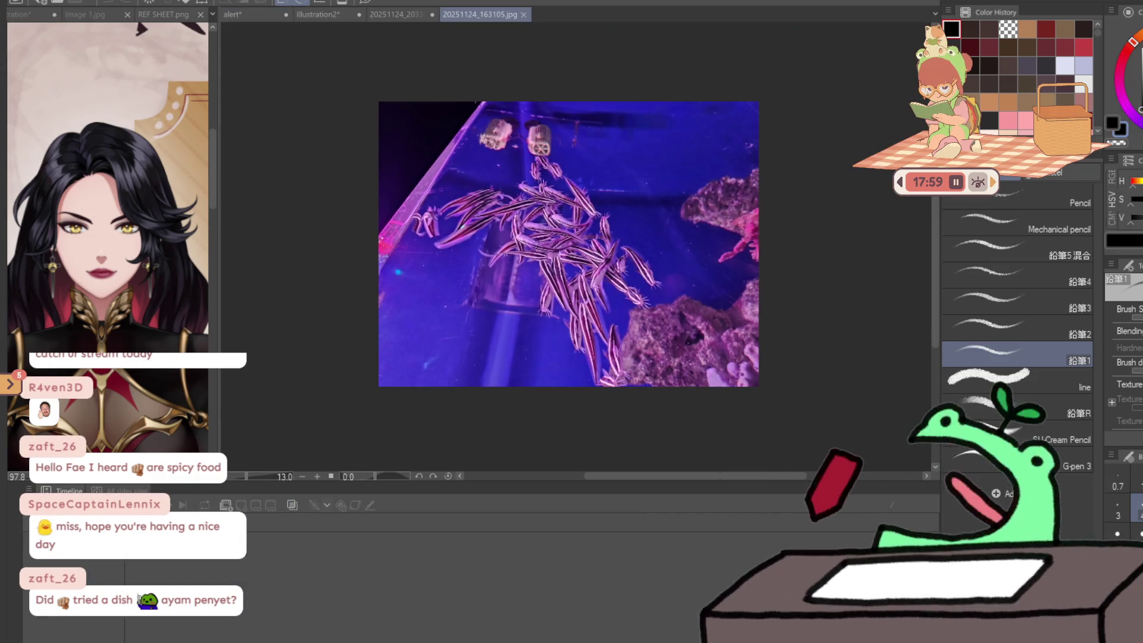
key("ctrl+t")
mouse_move(774, 90)
left_mouse_down()
mouse_move(766, 250)
mouse_move(696, 395)
left_mouse_up()
key("ctrl+plus")
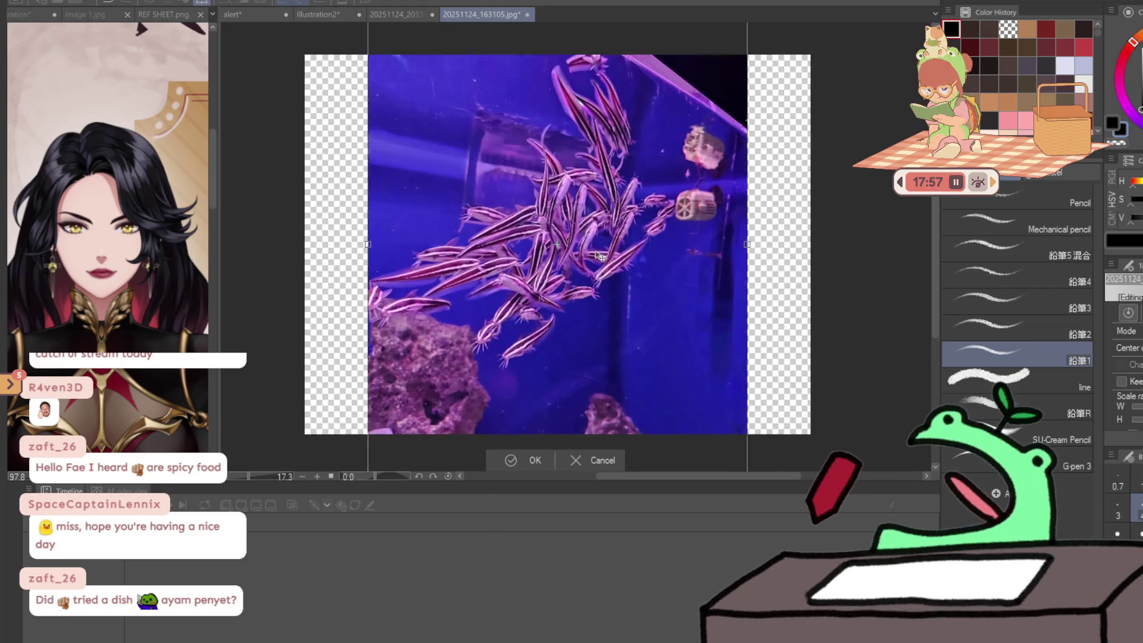
scroll(600, 257, "up", 1)
scroll(450, 202, "up", 2)
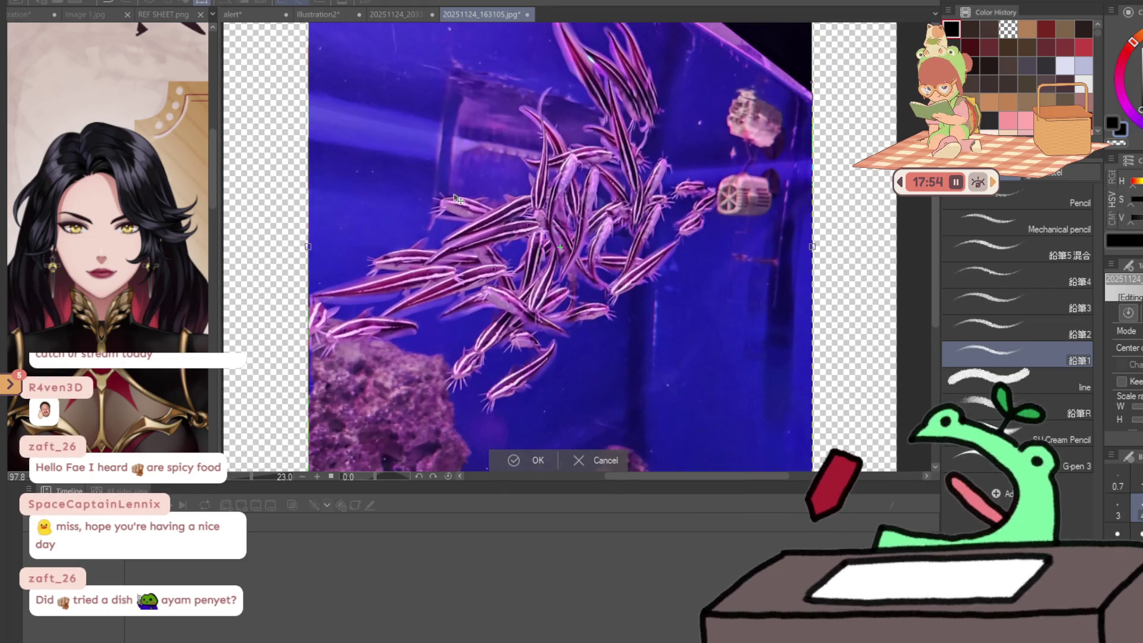
scroll(464, 205, "down", 2)
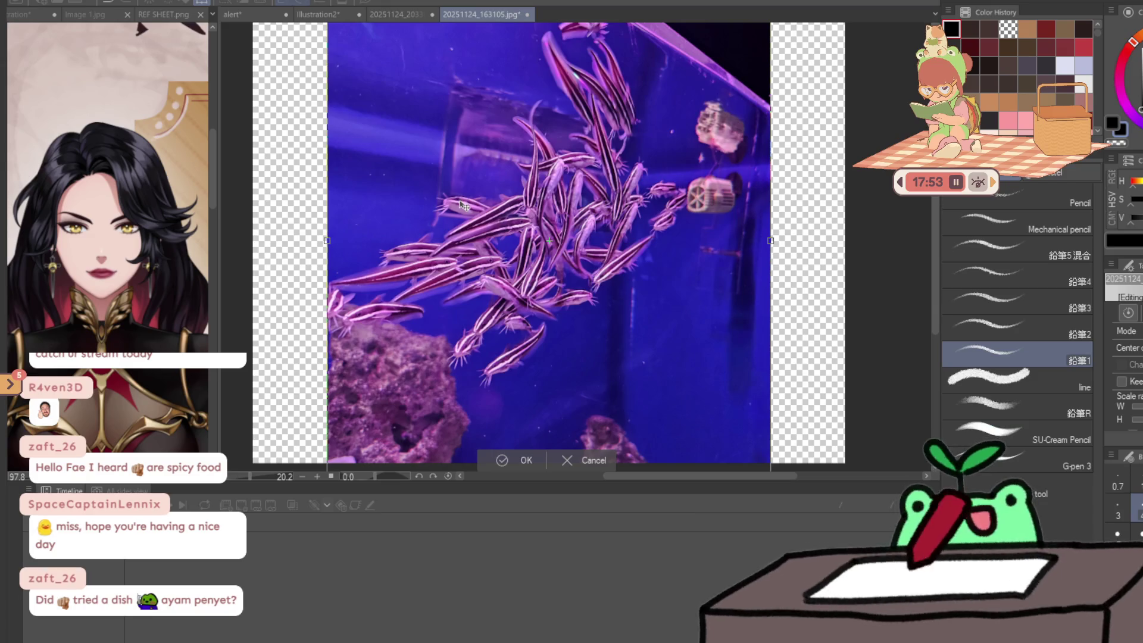
key("Return")
scroll(509, 178, "up", 1)
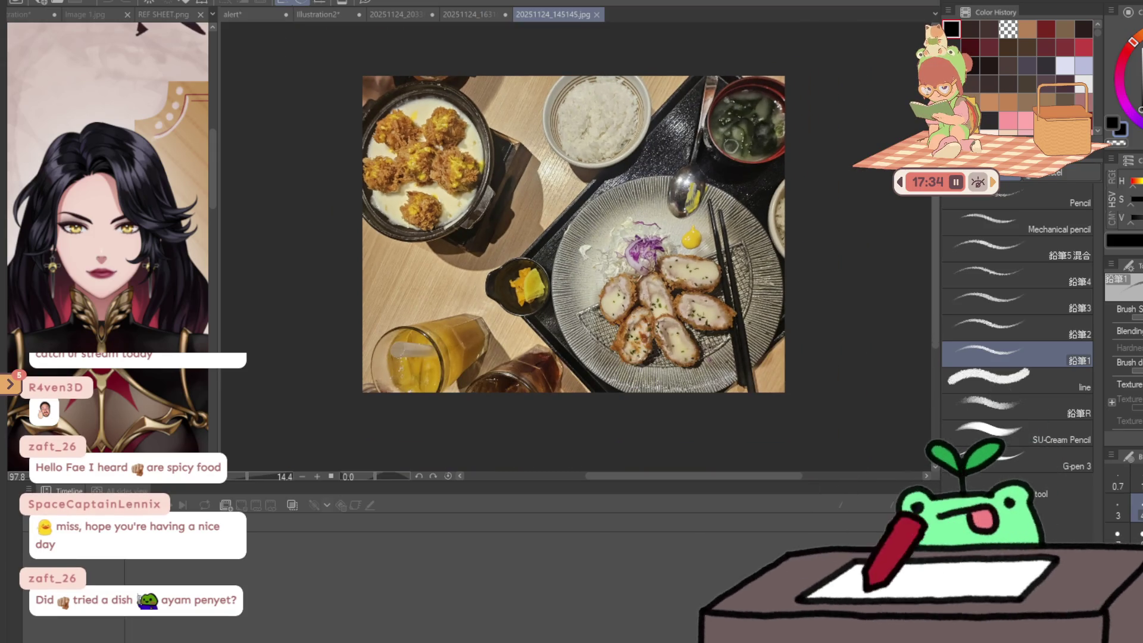
key("ctrl+t")
- Rotate the cutlet meal photo and apply it, then begin transforming the breakfast photo
mouse_move(632, 315)
left_mouse_down()
mouse_move(518, 319)
mouse_move(503, 305)
left_mouse_up()
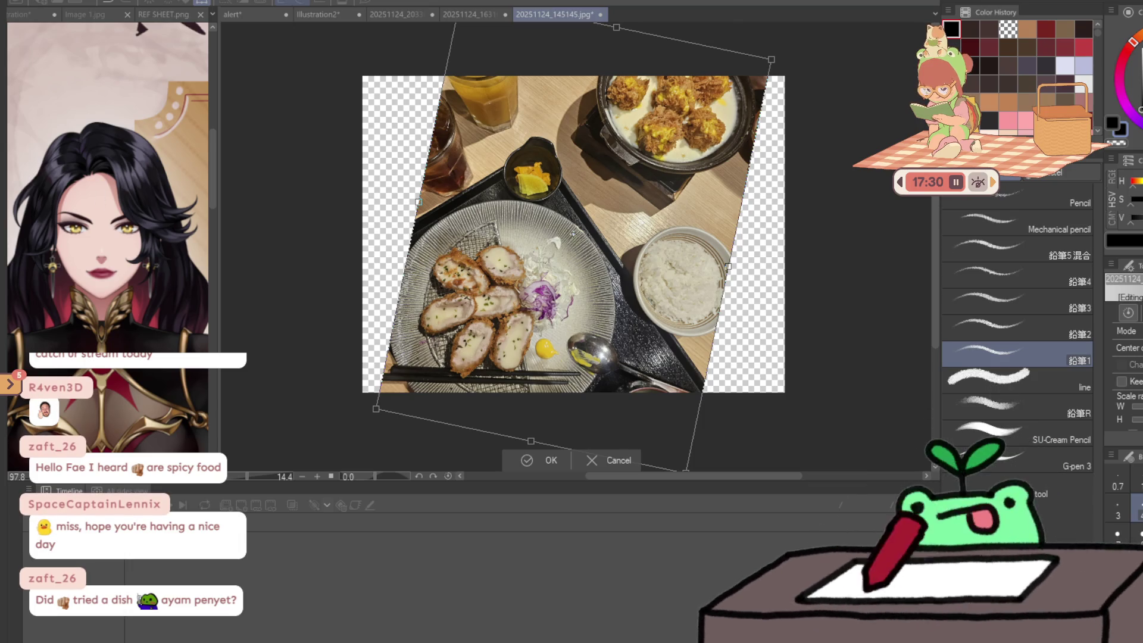
key("Return")
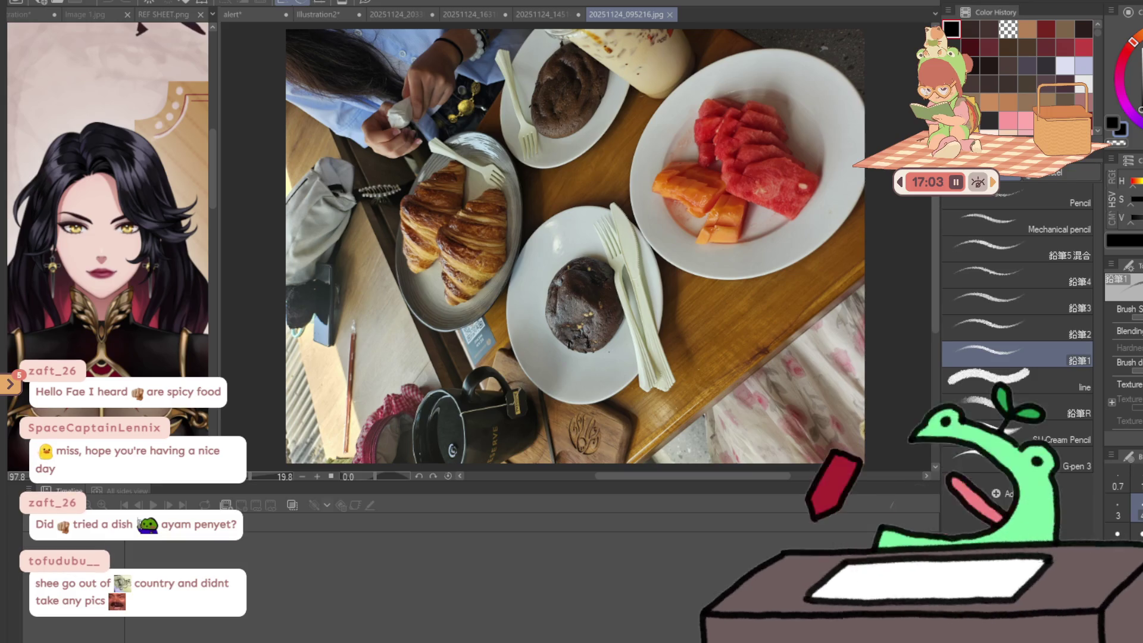
key("ctrl+t")
- Rotate the breakfast photo 90° clockwise, apply it, and zoom in on the croissant plate
left_click_drag(591, 494, 334, 262)
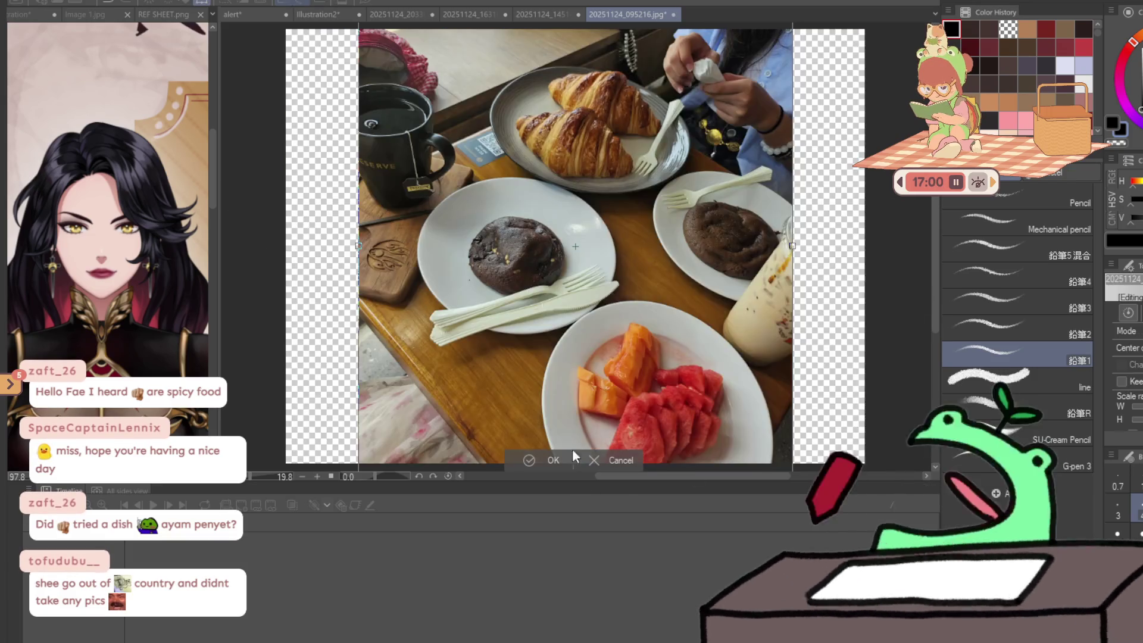
key("Return")
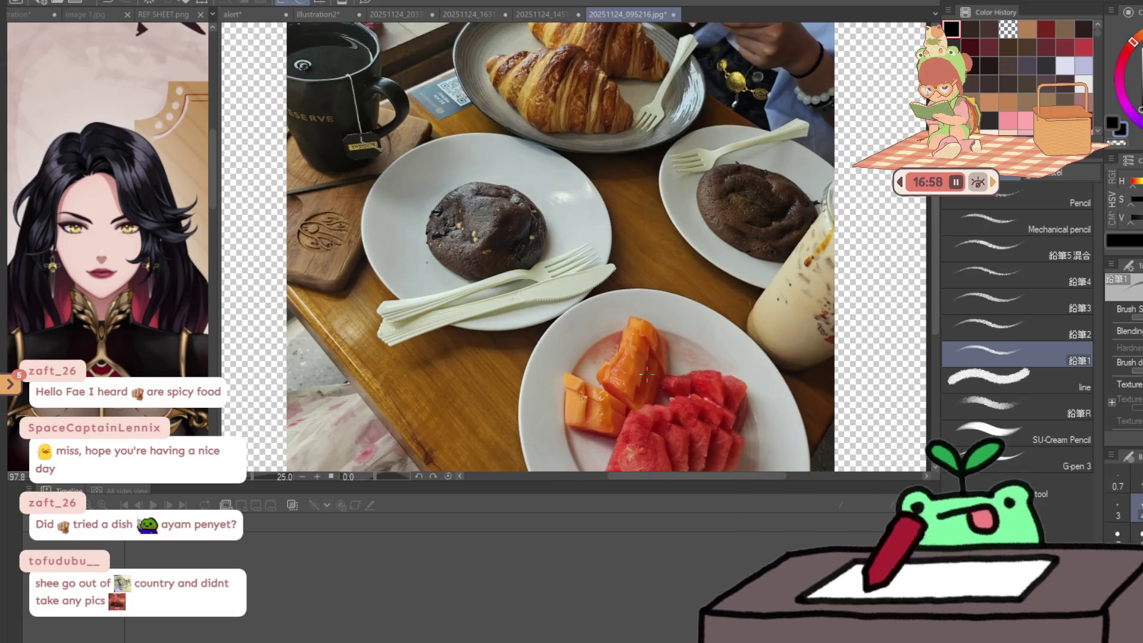
scroll(625, 327, "up", 1)
scroll(663, 237, "up", 2)
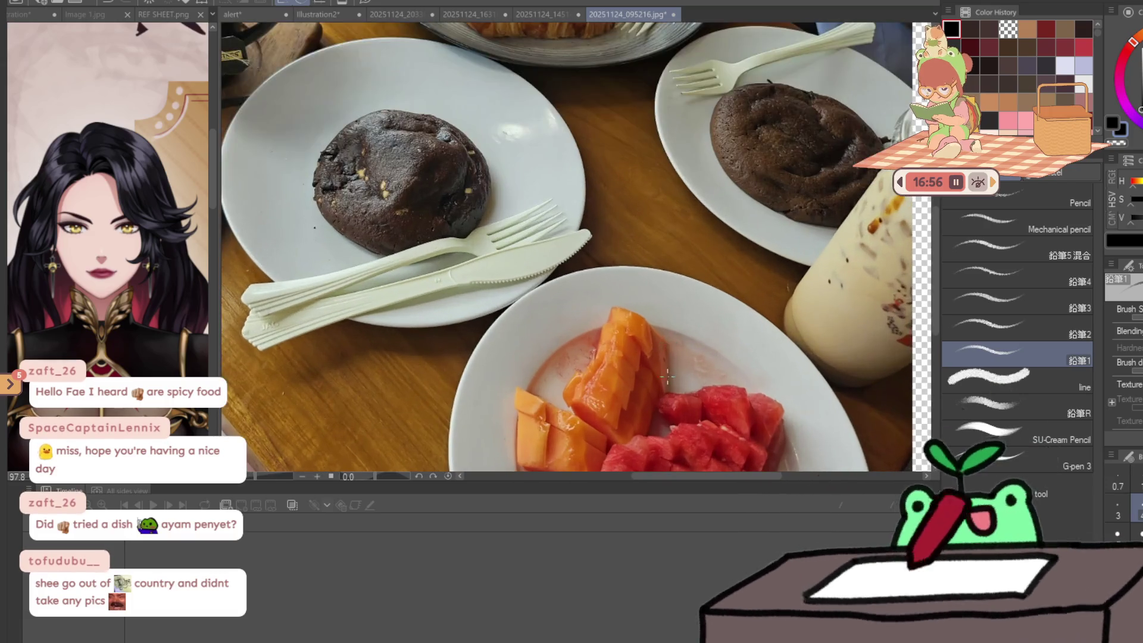
left_click_drag(518, 60, 518, 309)
scroll(516, 253, "up", 1)
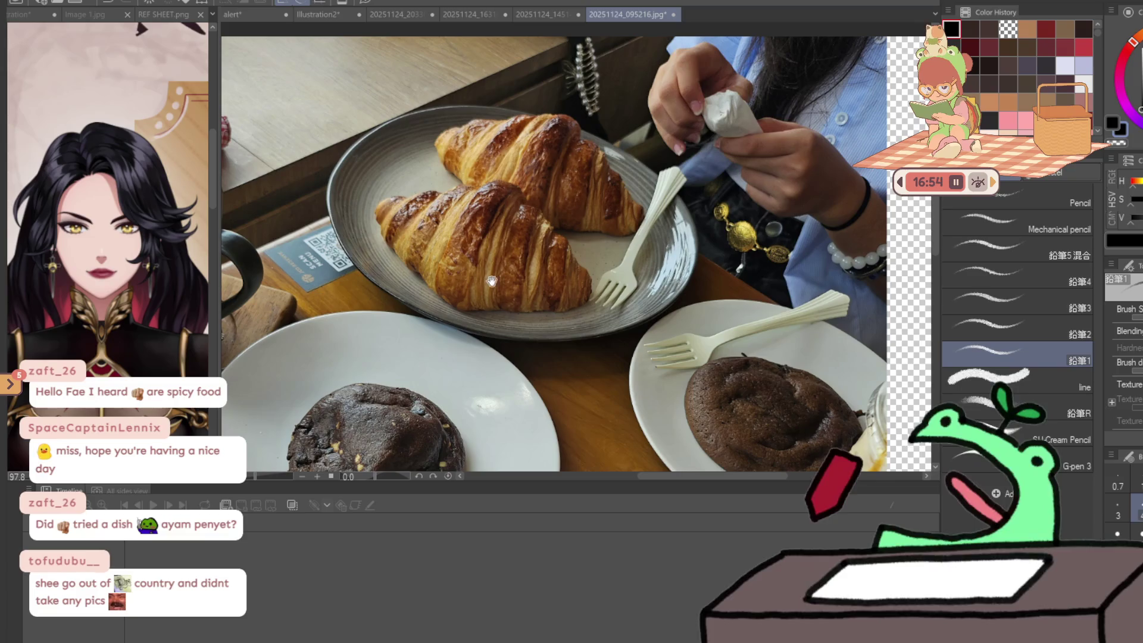
- Show the 20251124_145145.jpg cutlet meal photo, zoomed in on the fried-ball bowl
left_click(539, 8)
scroll(452, 279, "up", 2)
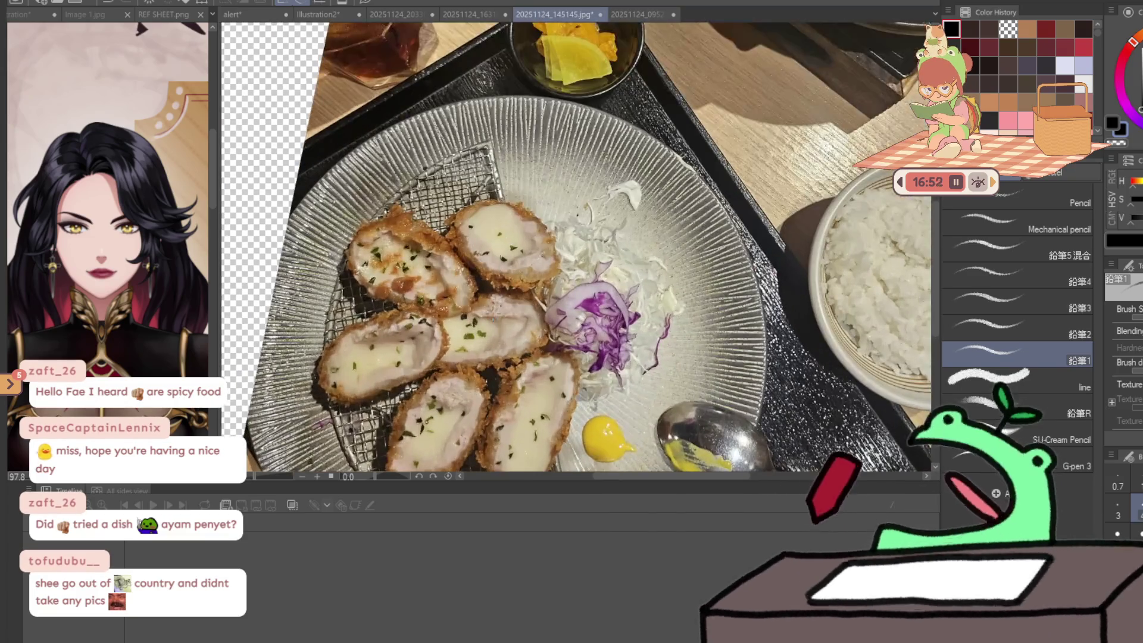
mouse_move(652, 37)
left_mouse_down()
mouse_move(527, 156)
mouse_move(503, 264)
mouse_move(502, 246)
left_mouse_up()
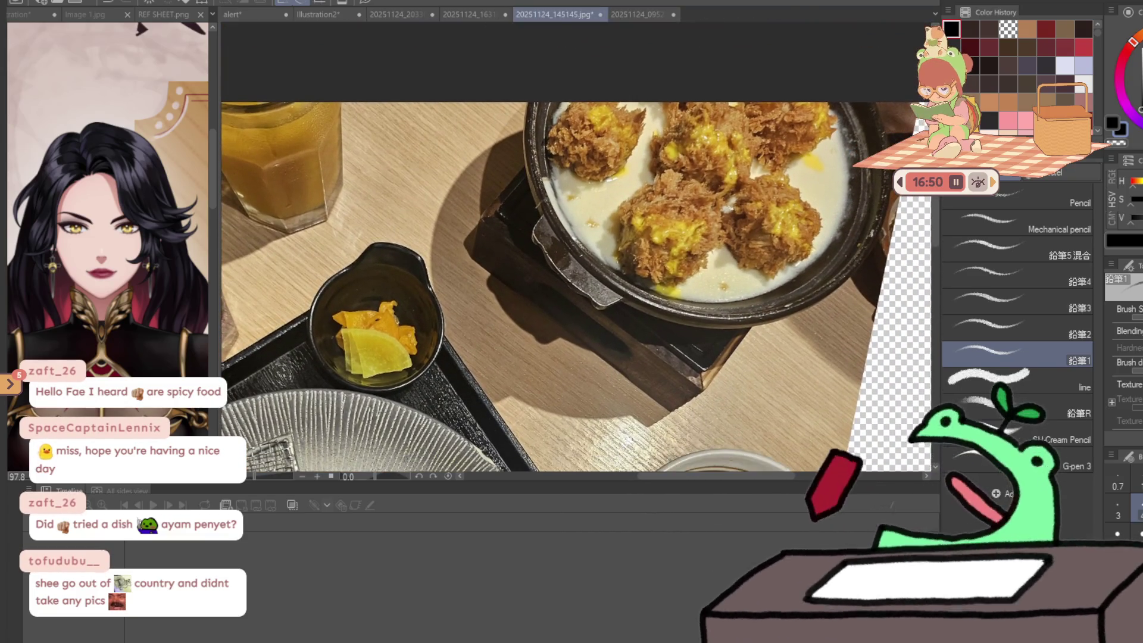
- Flip past the 163105 aquarium photo to the 203301 rice platter, then open the shopping-basket photo
left_click(472, 7)
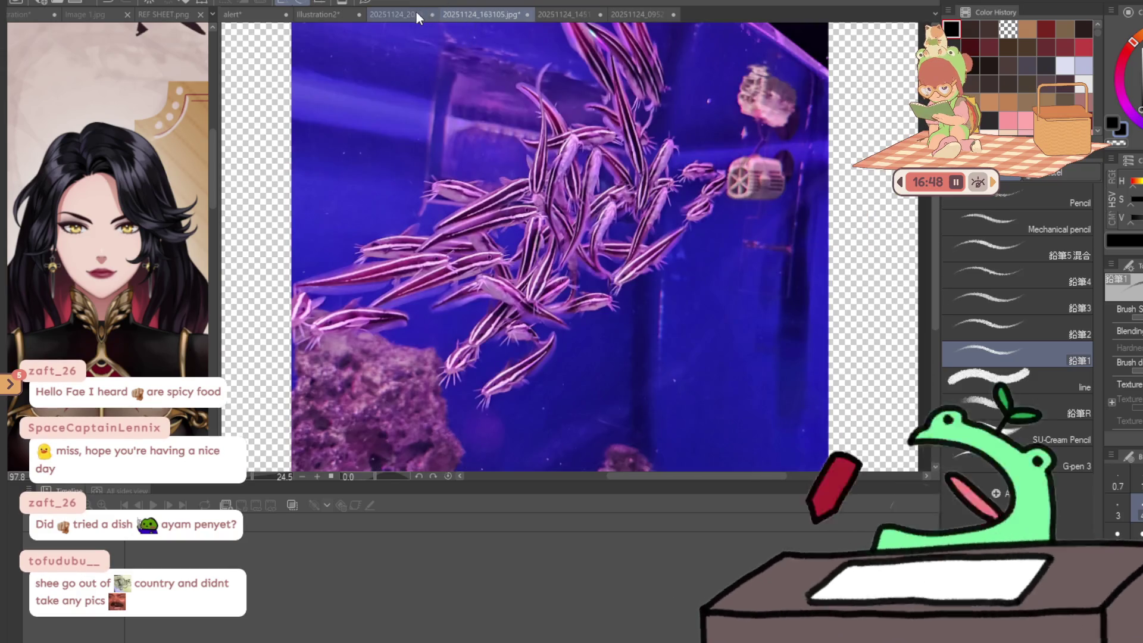
left_click(416, 12)
scroll(553, 246, "down", 2)
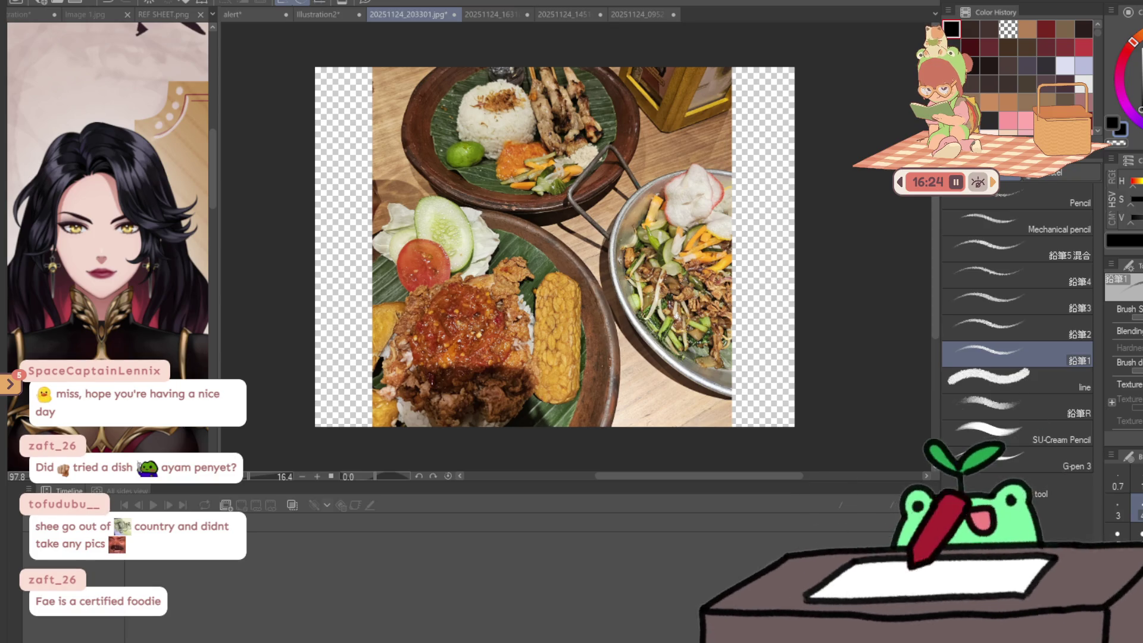
key("Return")
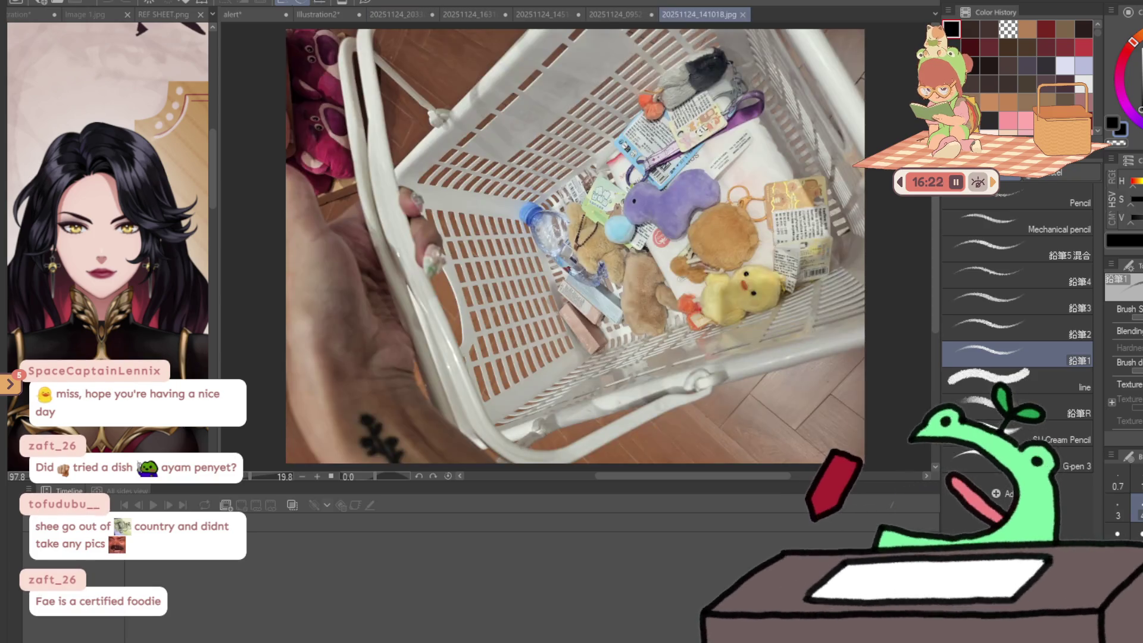
- Zoom across the plush toys in 20251124_141018.jpg, then open 20251124_142740.jpg in a new tab
scroll(735, 235, "up", 2)
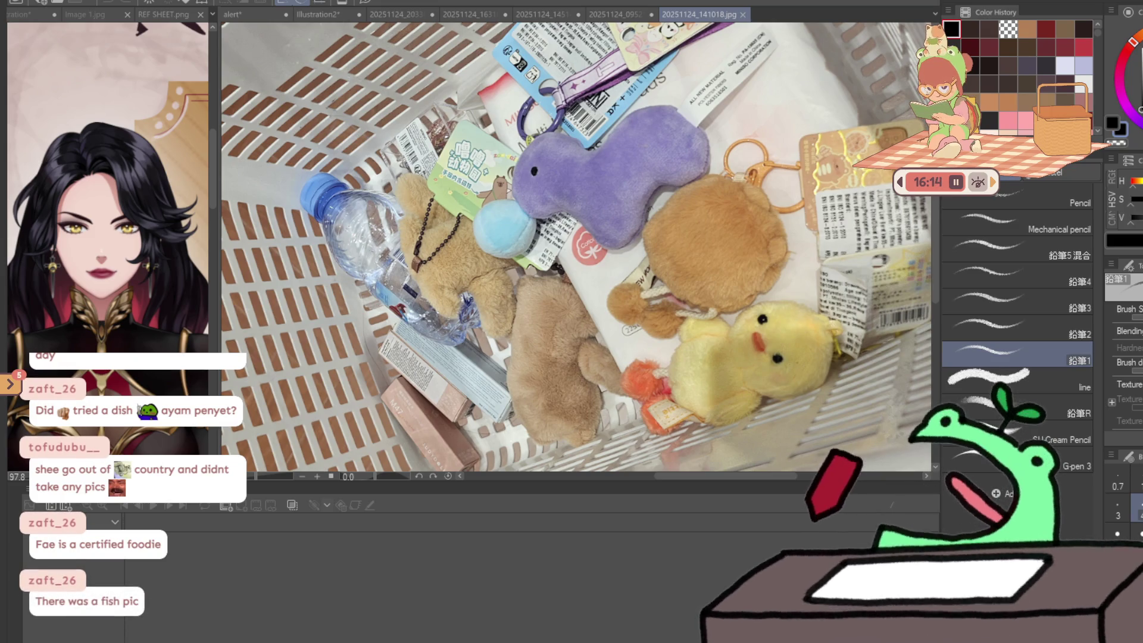
left_click_drag(576, 250, 613, 256)
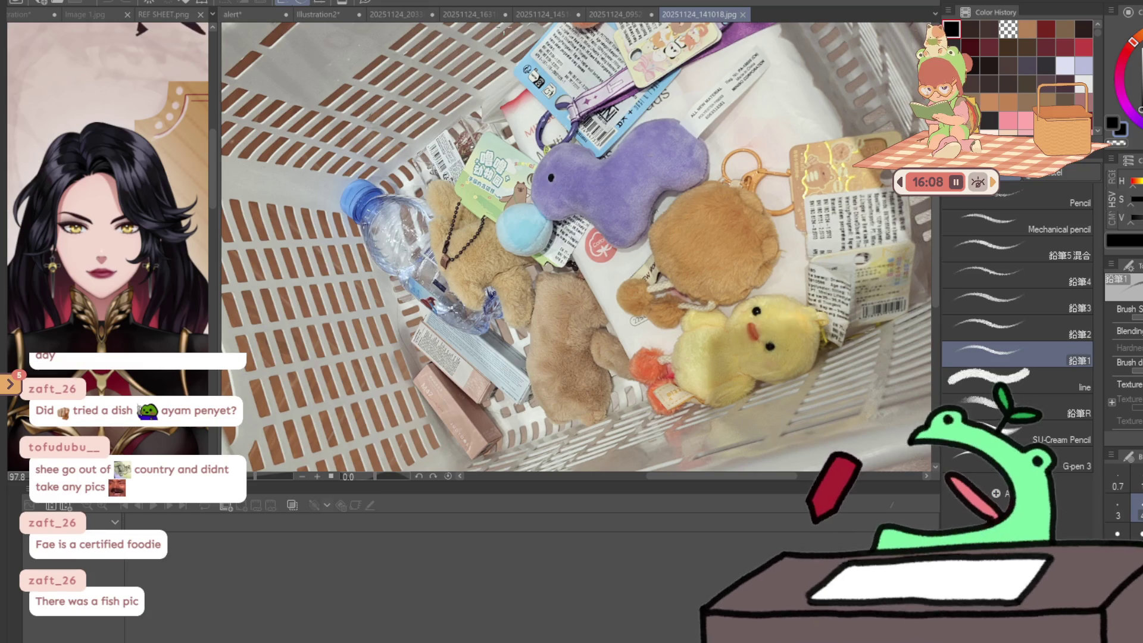
left_click(494, 16)
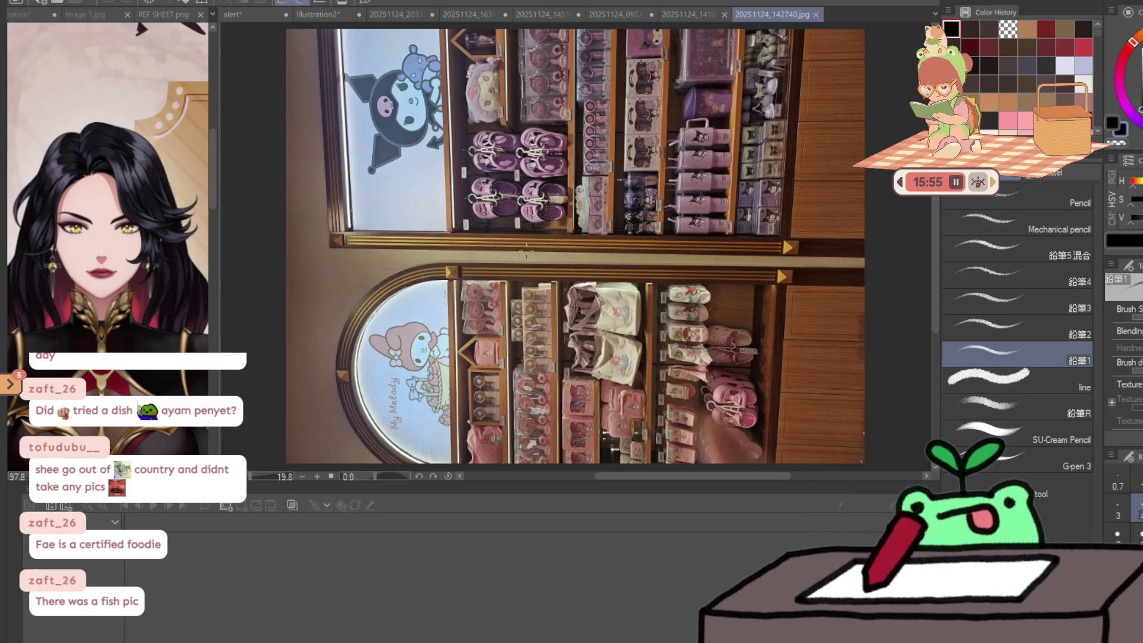
scroll(524, 250, "down", 2)
key("ctrl+t")
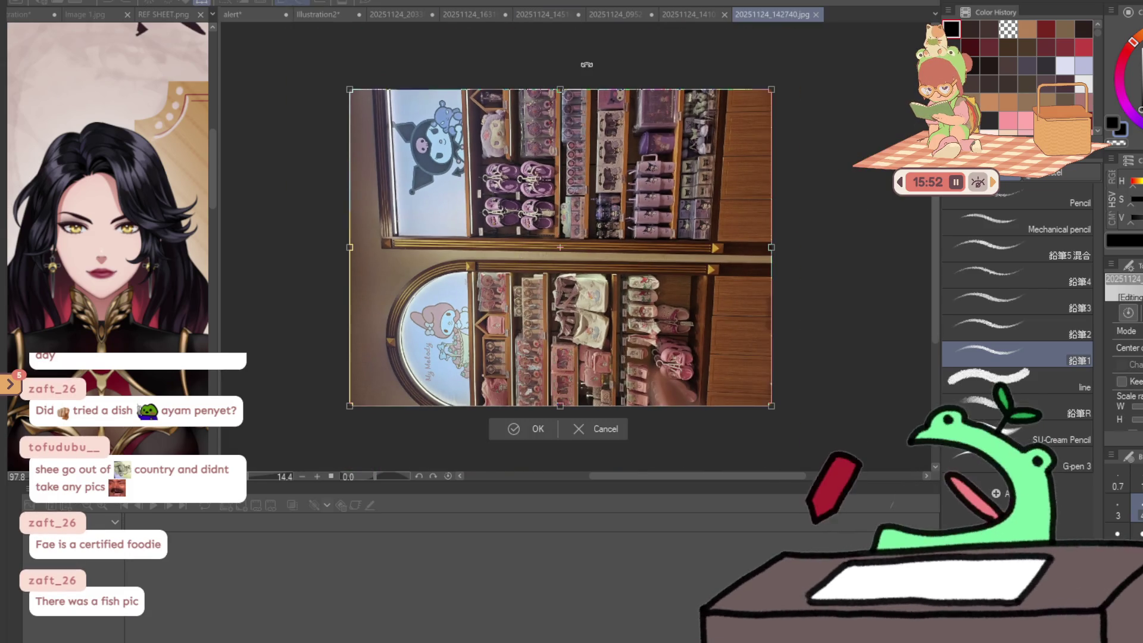
left_click_drag(566, 59, 766, 299)
scroll(601, 237, "up", 1)
key("Return")
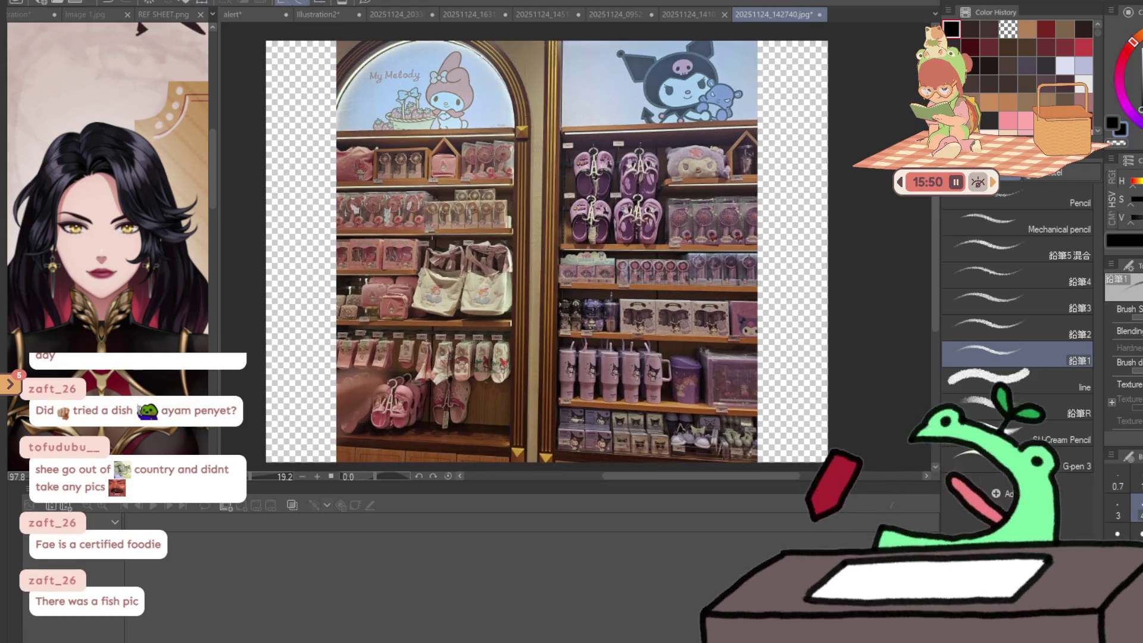
scroll(559, 141, "up", 5)
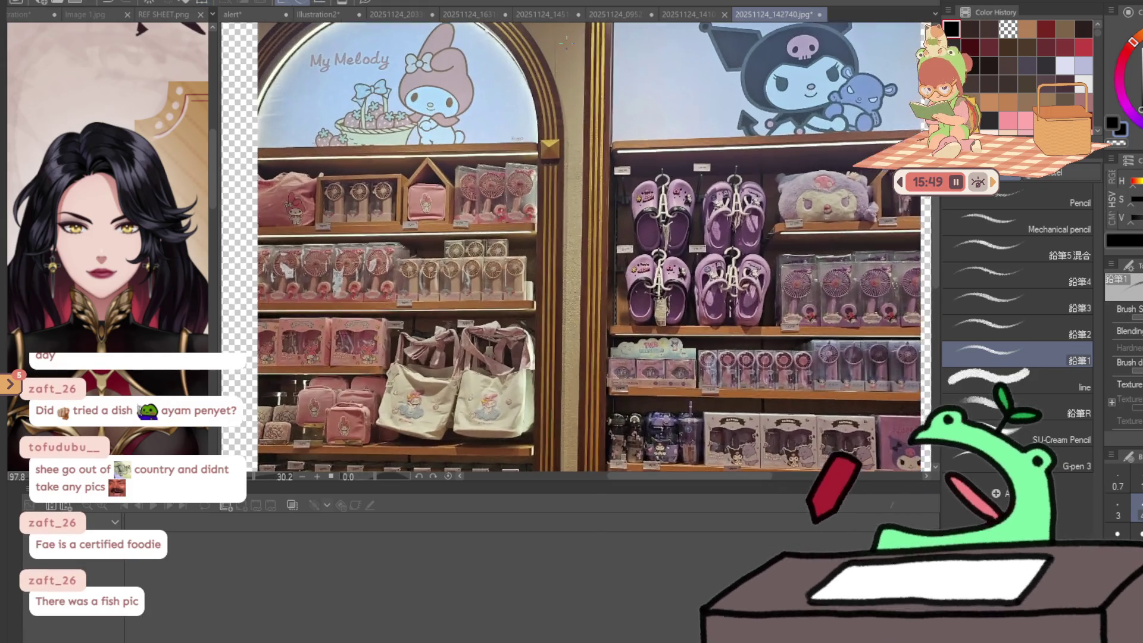
scroll(559, 141, "up", 4)
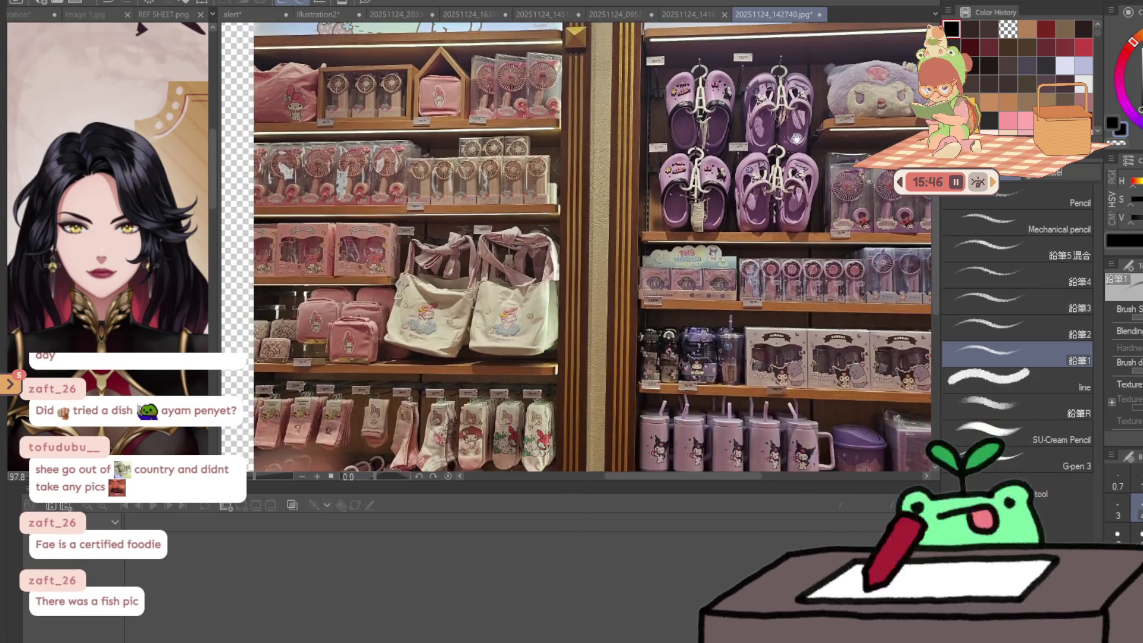
scroll(607, 173, "up", 3)
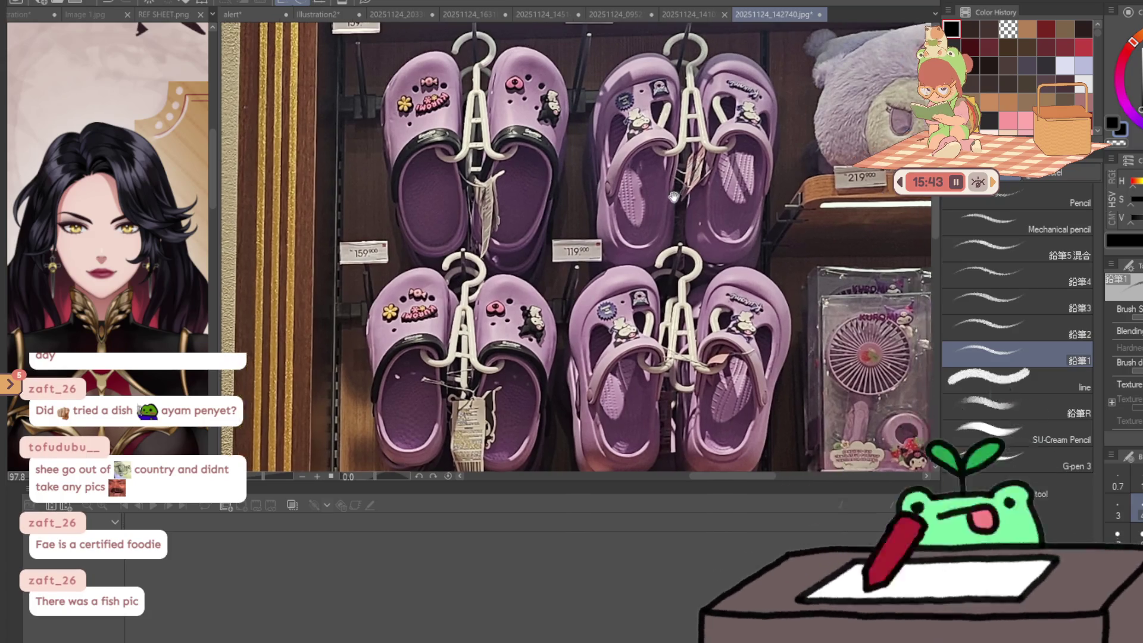
left_click_drag(702, 193, 223, 164)
scroll(484, 377, "up", 2)
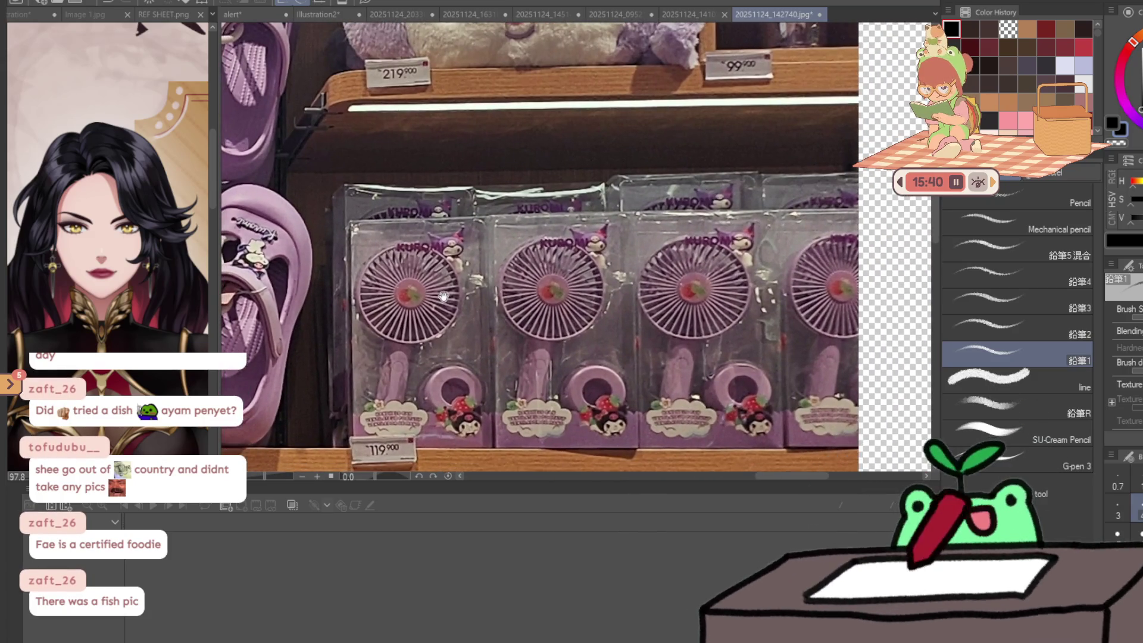
mouse_move(435, 28)
left_mouse_down()
mouse_move(447, 233)
mouse_move(560, 42)
mouse_move(602, 94)
left_mouse_up()
mouse_move(569, 188)
left_mouse_down()
mouse_move(625, 164)
mouse_move(744, 149)
mouse_move(275, 204)
left_mouse_up()
scroll(515, 247, "down", 5)
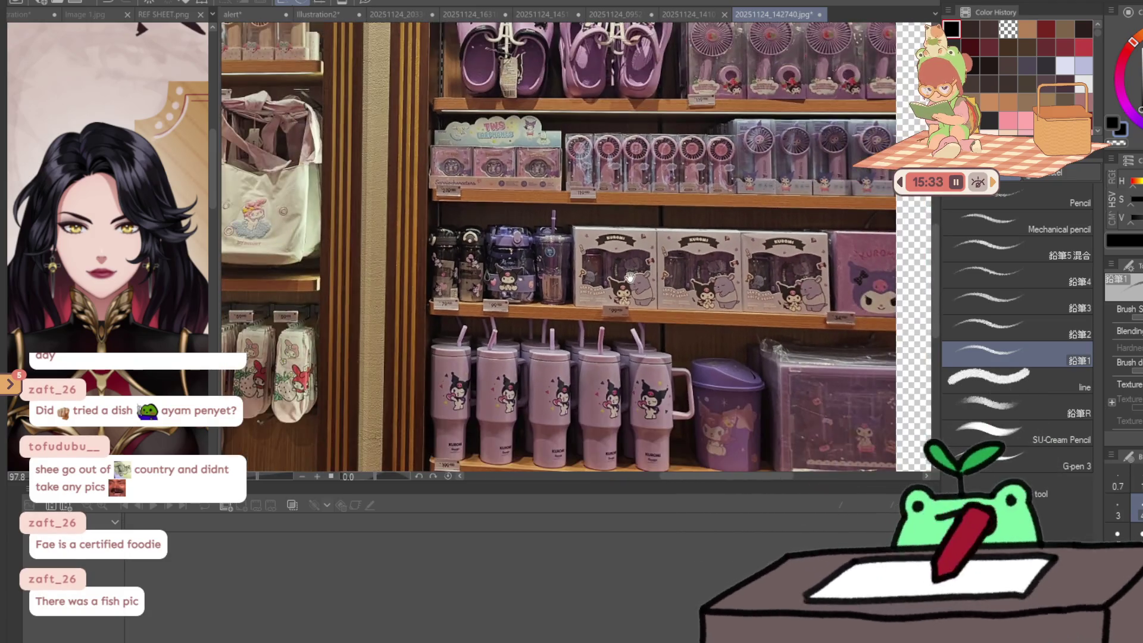
scroll(629, 276, "down", 2)
left_click_drag(535, 280, 613, 279)
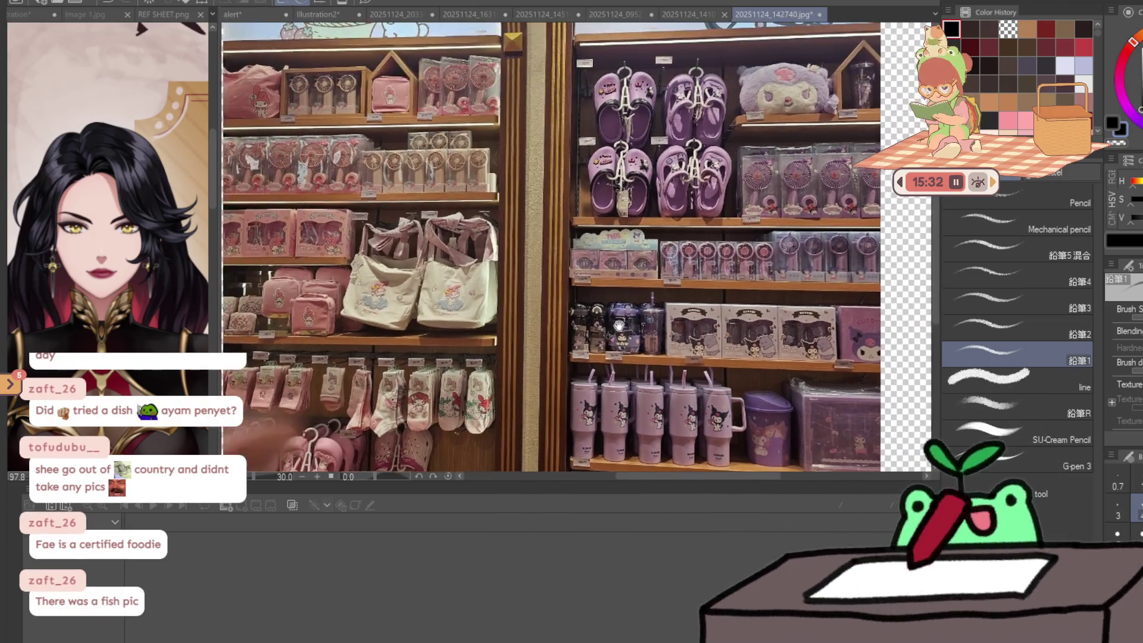
left_click_drag(433, 286, 611, 298)
scroll(612, 299, "up", 3)
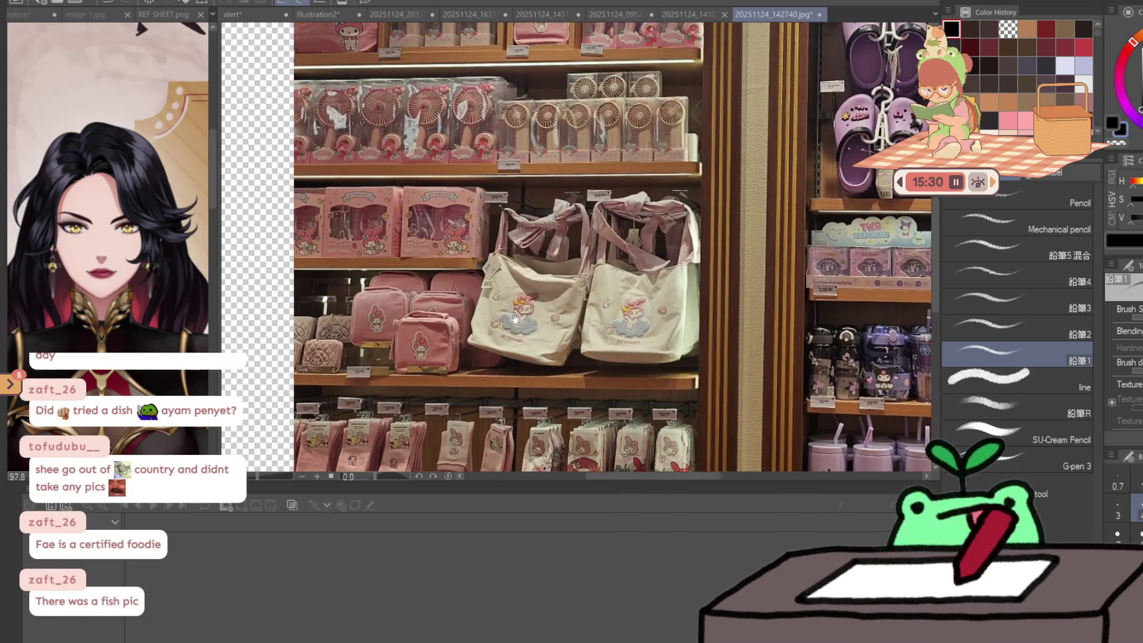
left_click_drag(554, 368, 453, 200)
scroll(453, 201, "up", 3)
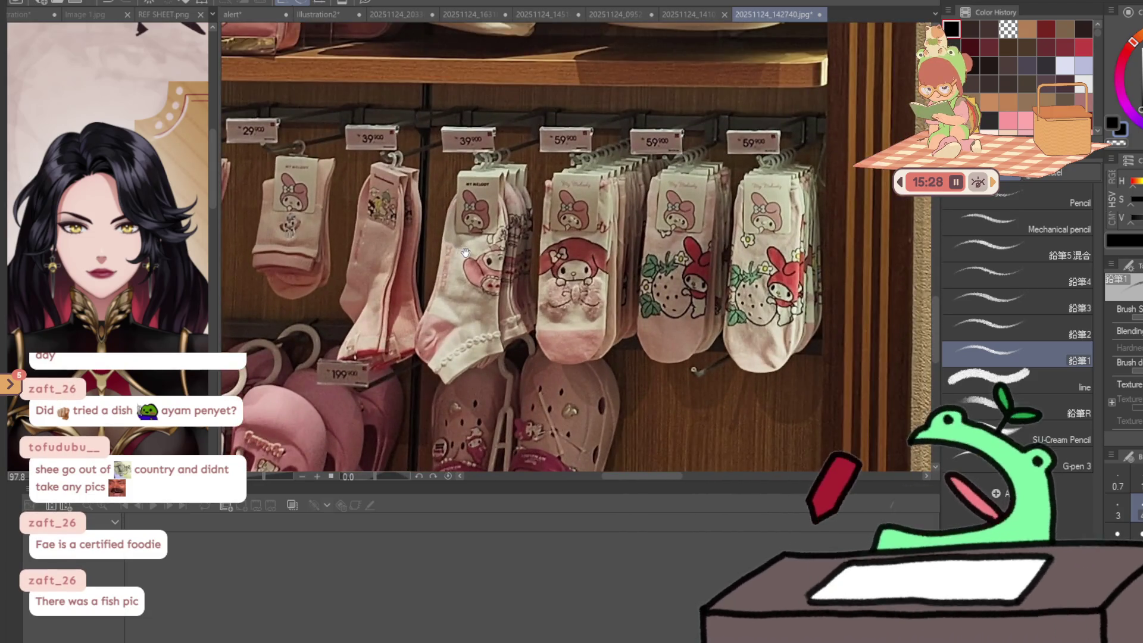
scroll(495, 212, "down", 2)
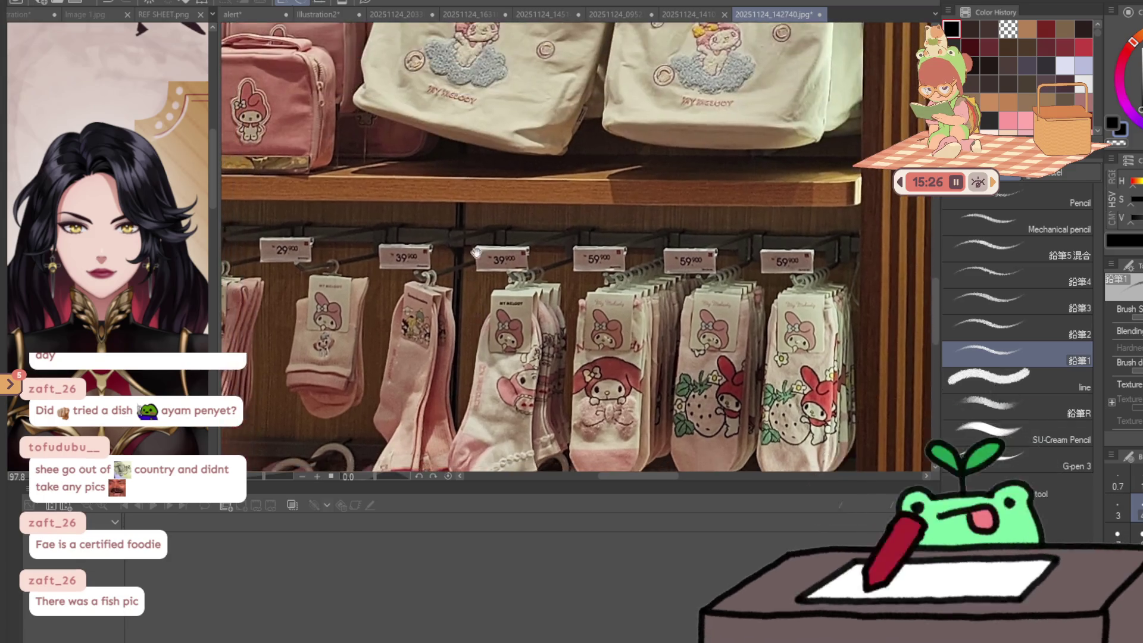
scroll(488, 238, "up", 3)
mouse_move(484, 214)
left_mouse_down()
mouse_move(494, 417)
mouse_move(505, 257)
left_mouse_up()
scroll(505, 257, "down", 5)
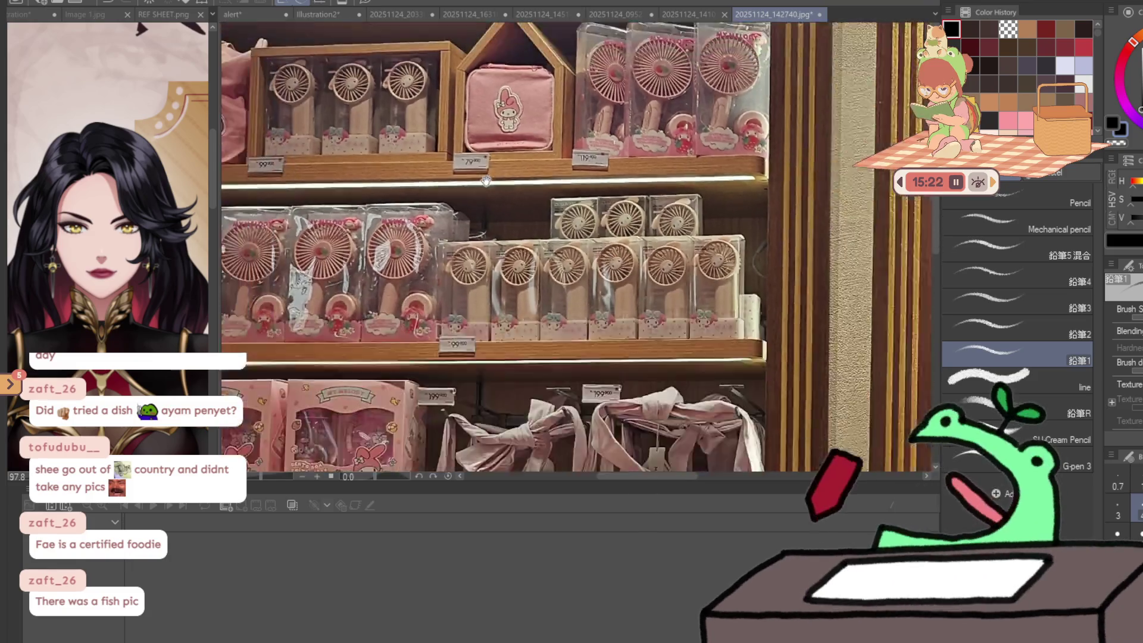
scroll(509, 238, "down", 2)
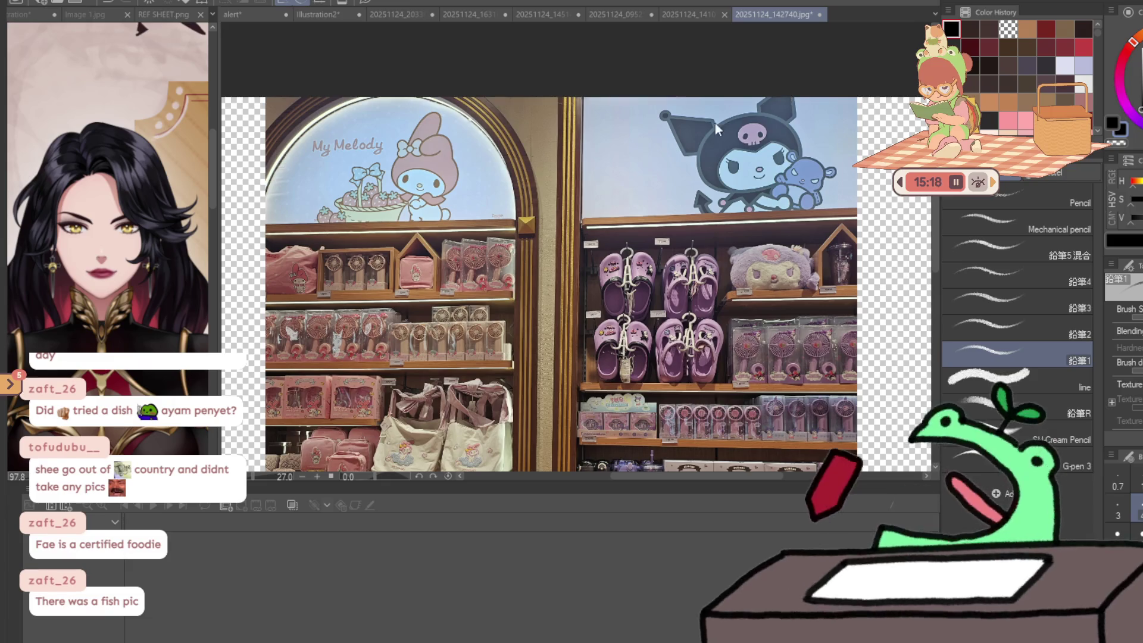
key("ctrl+w")
key("ctrl+w")
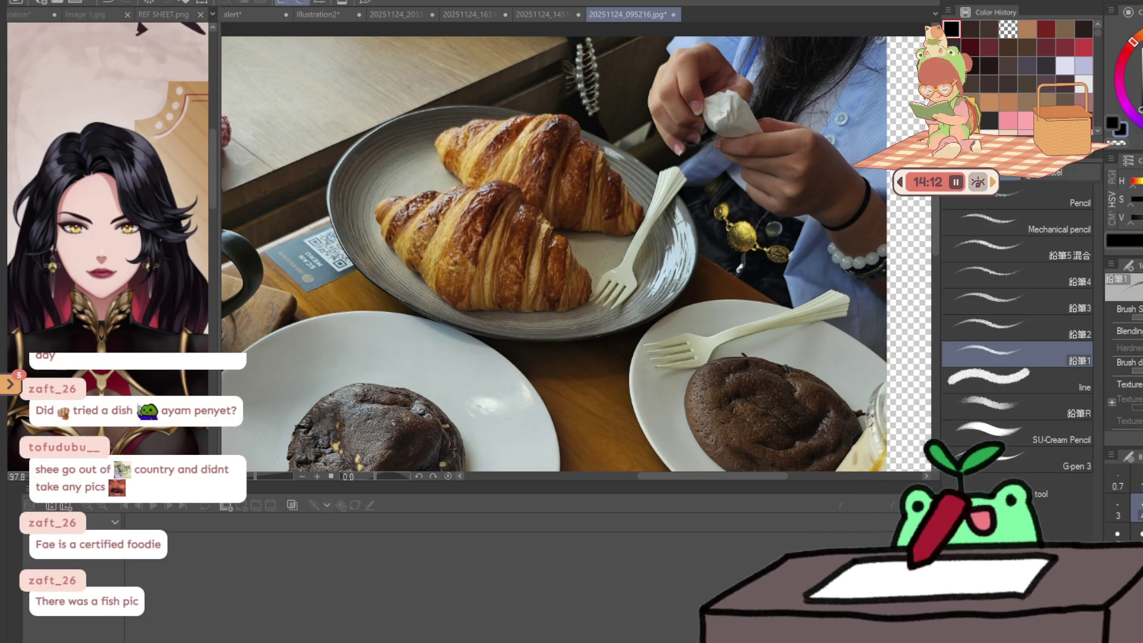
- Drag the 20251125_114931.jpg café dessert table photo into the window to open it
left_click_drag(1142, 210, 566, 210)
- Rotate the café dessert photo a quarter turn with Ctrl+T and commit it
scroll(566, 209, "down", 1)
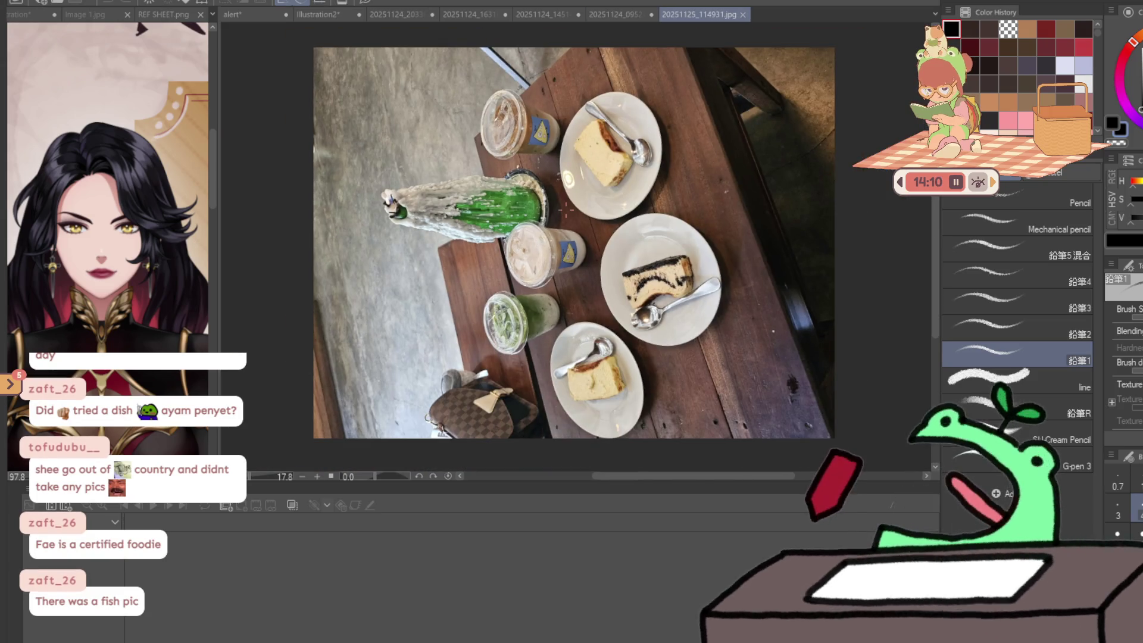
key("ctrl+t")
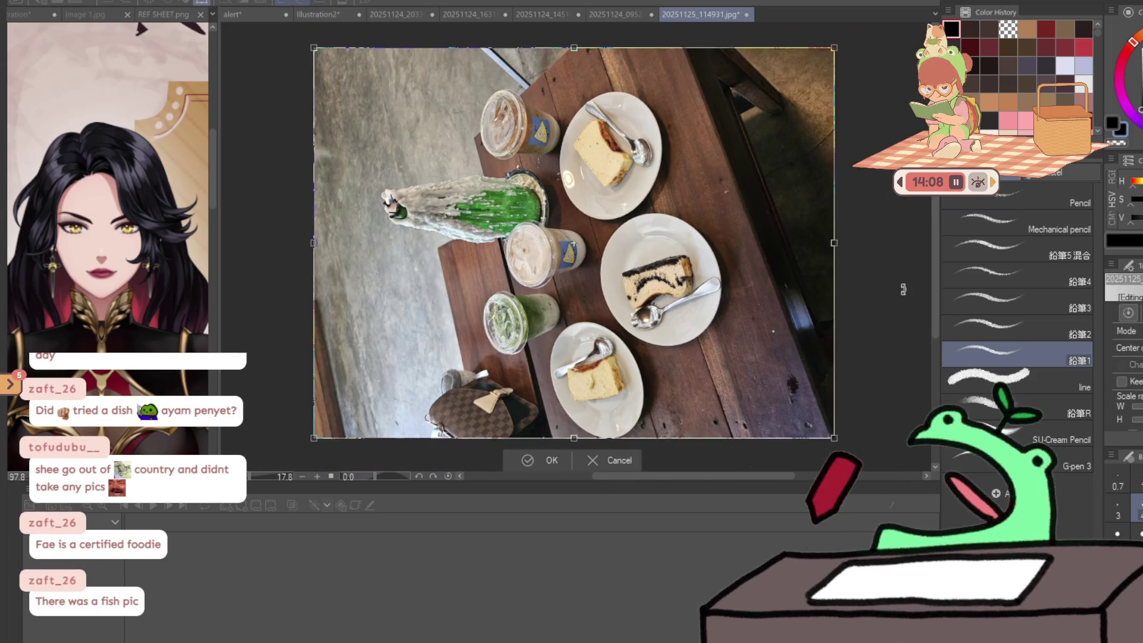
mouse_move(909, 214)
left_mouse_down()
mouse_move(648, 490)
mouse_move(603, 451)
left_mouse_up()
scroll(527, 349, "up", 7)
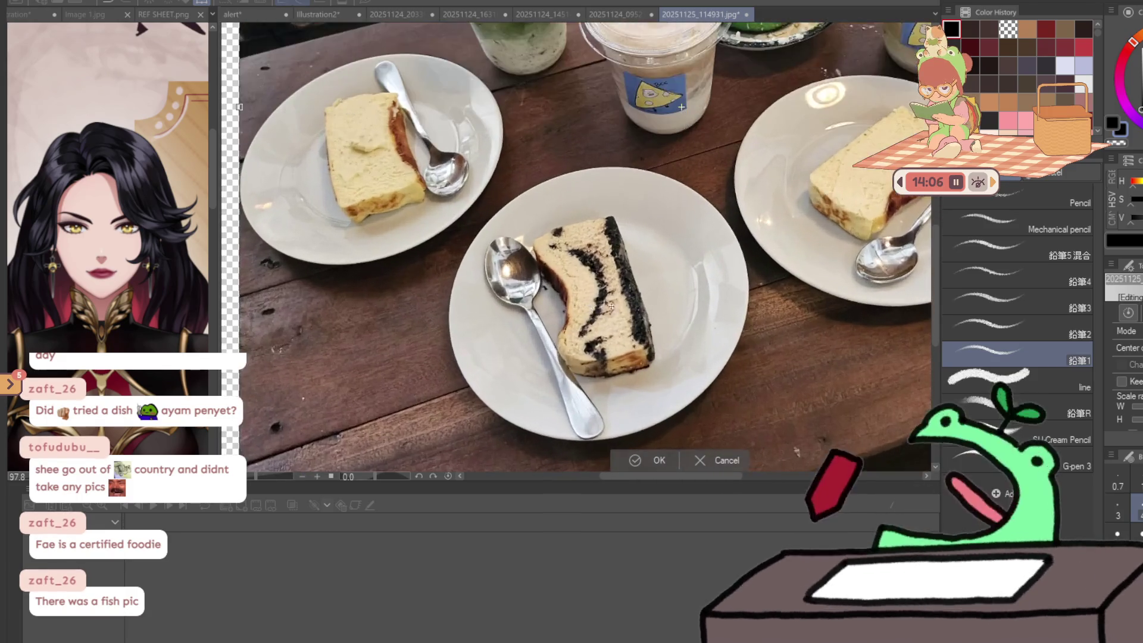
key("Return")
- Zoom and pan over the drinks, cups, plates and marble cheesecake
scroll(634, 316, "down", 3)
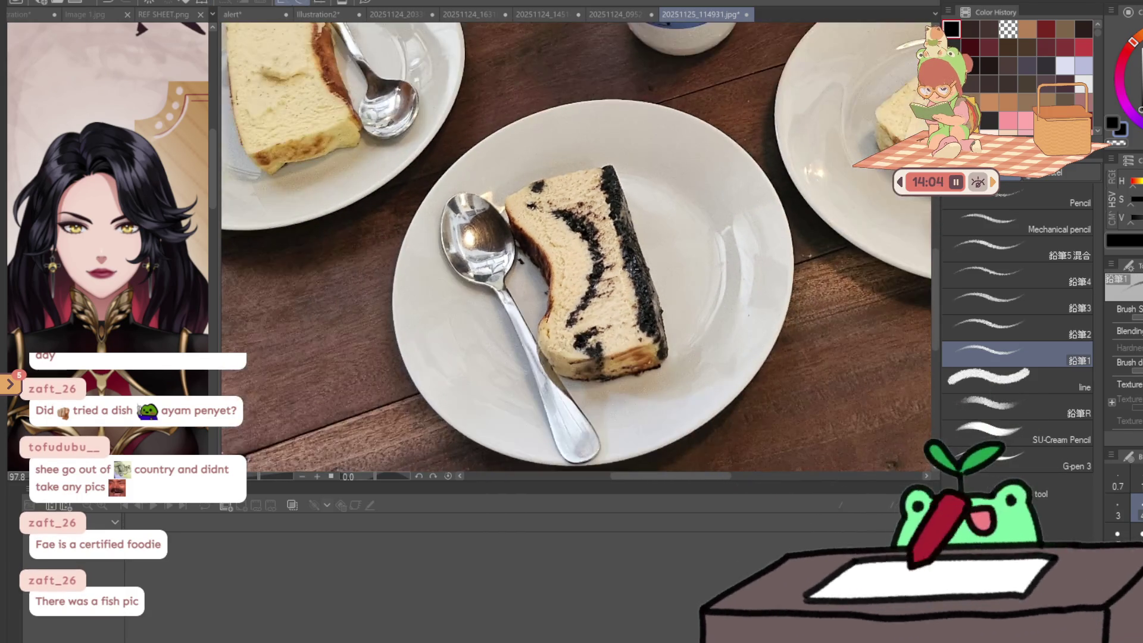
scroll(632, 271, "up", 2)
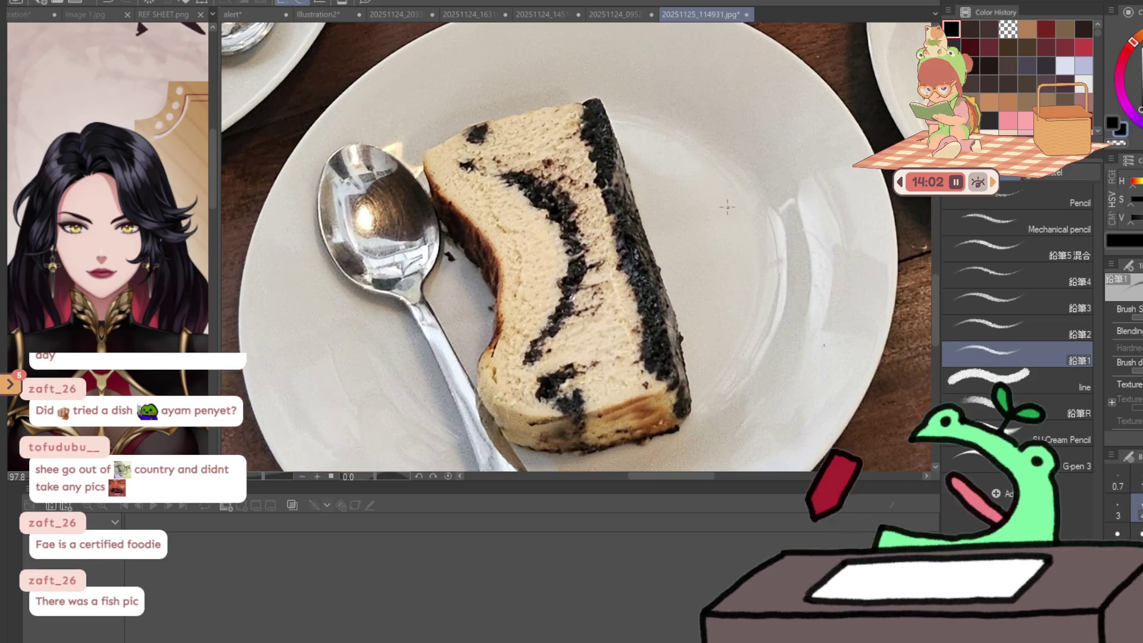
mouse_move(726, 206)
left_mouse_down()
mouse_move(441, 327)
mouse_move(370, 388)
left_mouse_up()
scroll(369, 324, "up", 2)
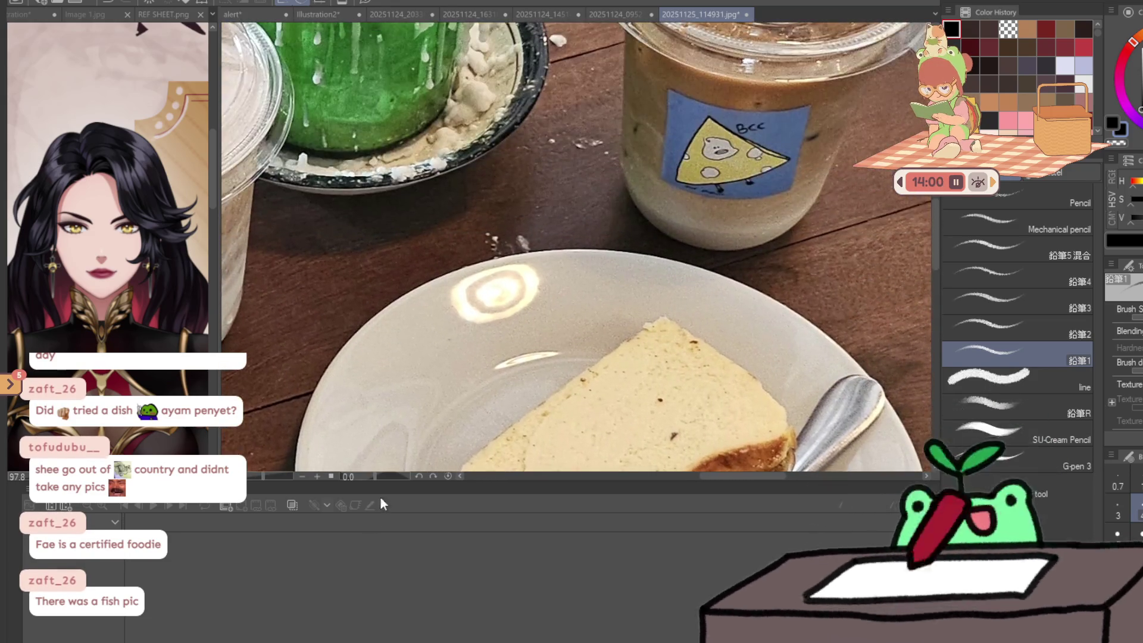
mouse_move(381, 268)
left_mouse_down()
mouse_move(333, 417)
mouse_move(595, 464)
left_mouse_up()
scroll(476, 298, "down", 2)
mouse_move(470, 351)
left_mouse_down()
mouse_move(420, 183)
mouse_move(613, 119)
left_mouse_up()
scroll(435, 365, "up", 3)
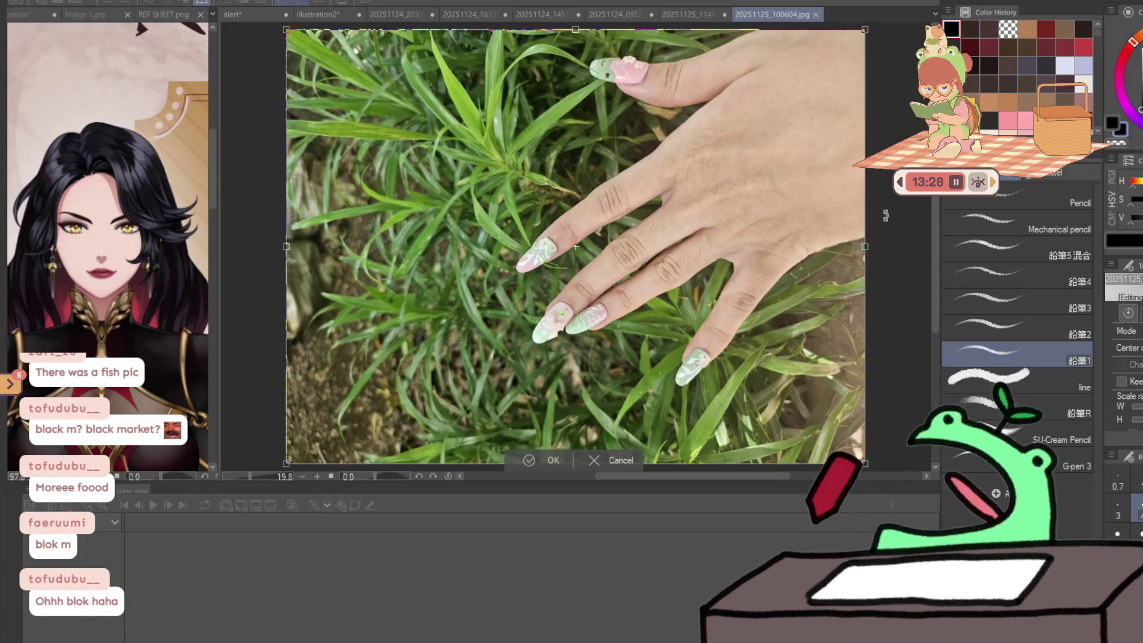
- Rotate the painted-nails photo 90° upright, then open the 20251125_120950.jpg posters photo
key("ctrl+t")
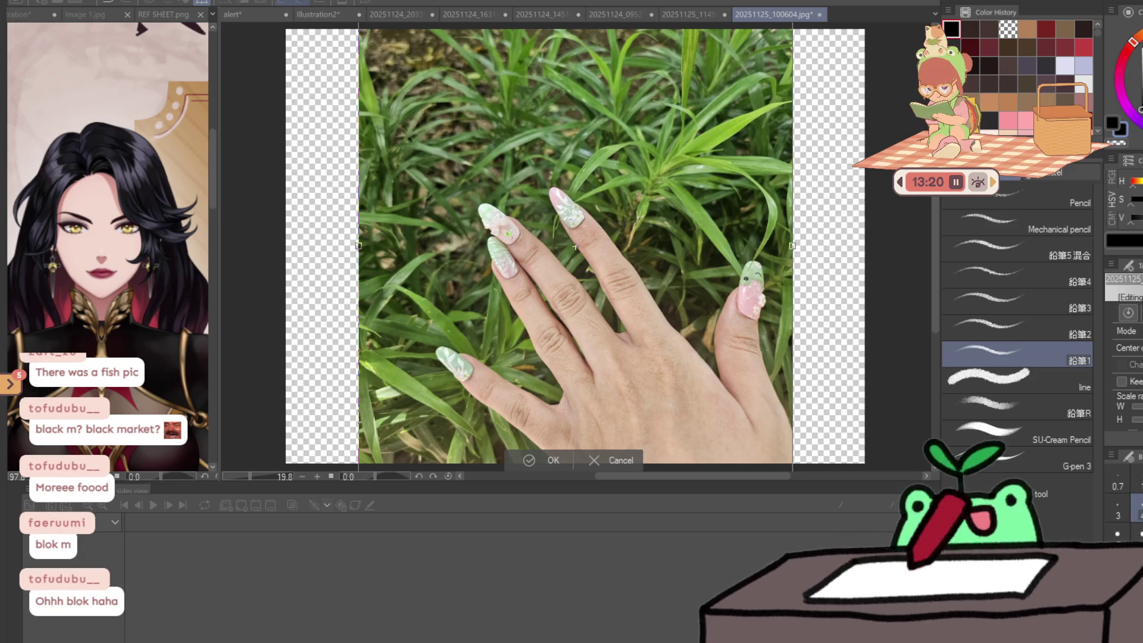
key("Return")
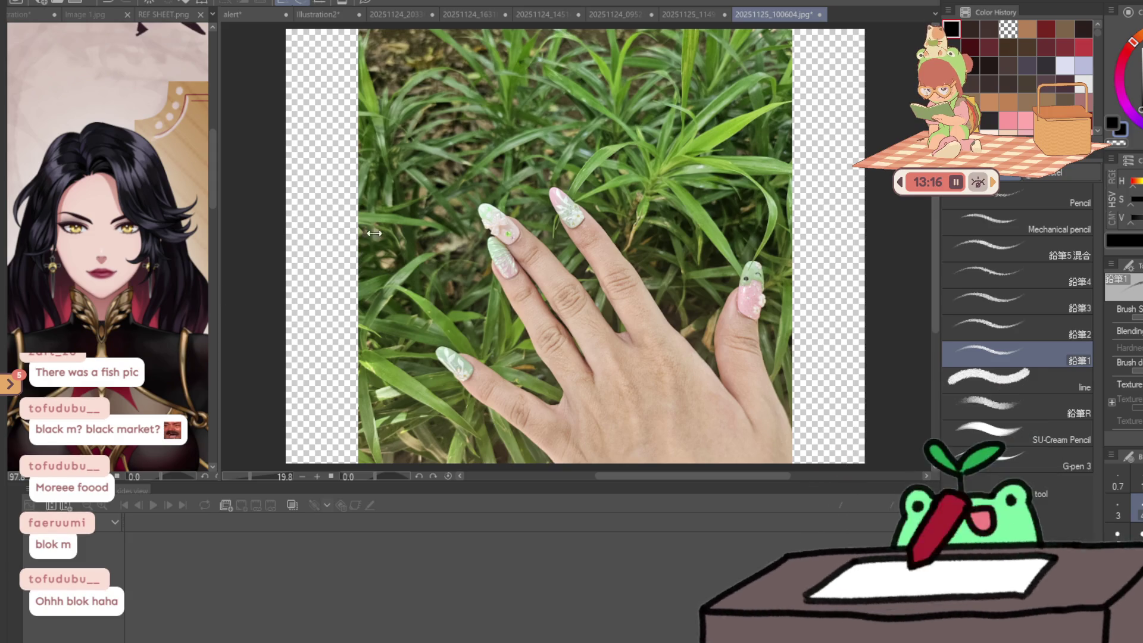
left_click_drag(374, 233, 815, 11)
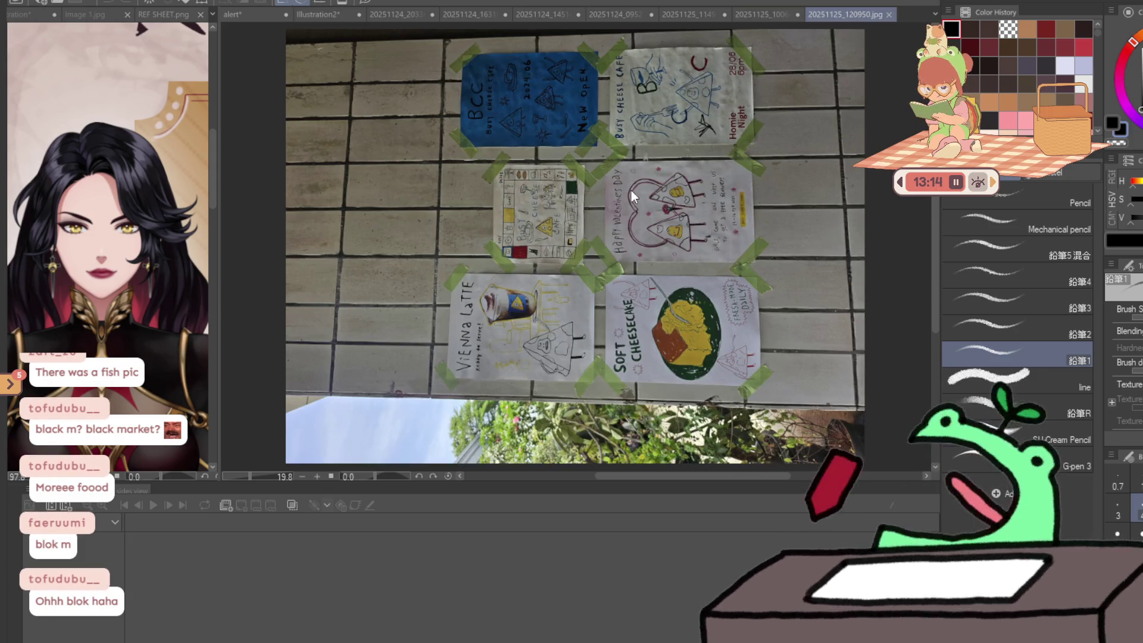
- Rotate the café posters photo 90° upright and commit the transform
key("ctrl+t")
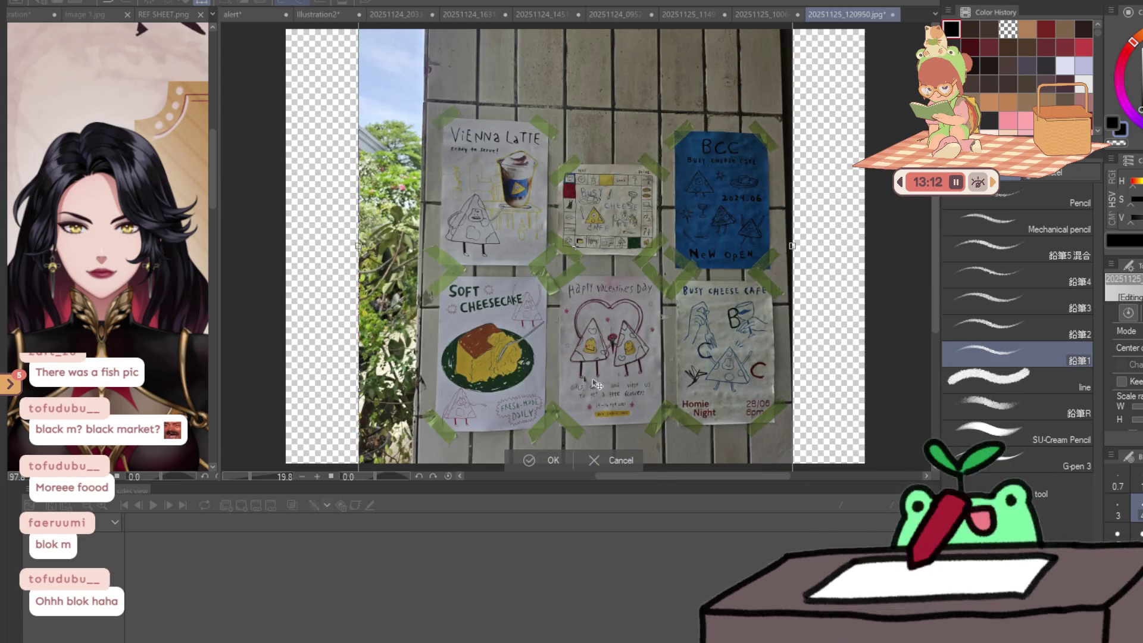
scroll(596, 384, "up", 2)
scroll(423, 329, "up", 2)
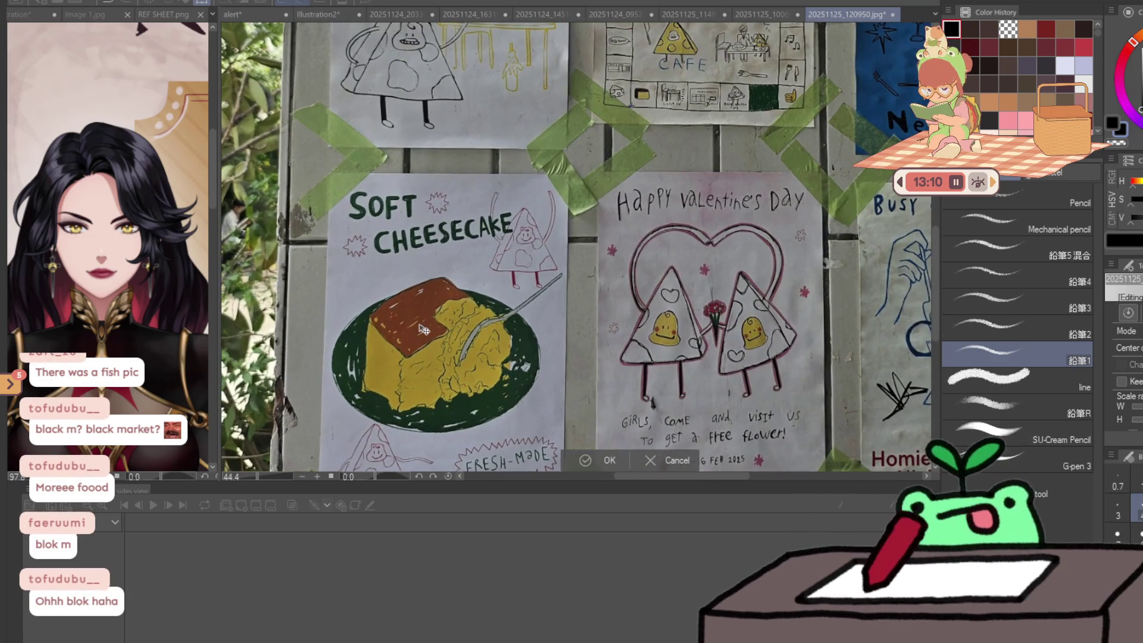
key("Return")
- Zoom and pan over the Busy Cheese Cafe and blue New Open posters
left_click_drag(445, 272, 299, 276)
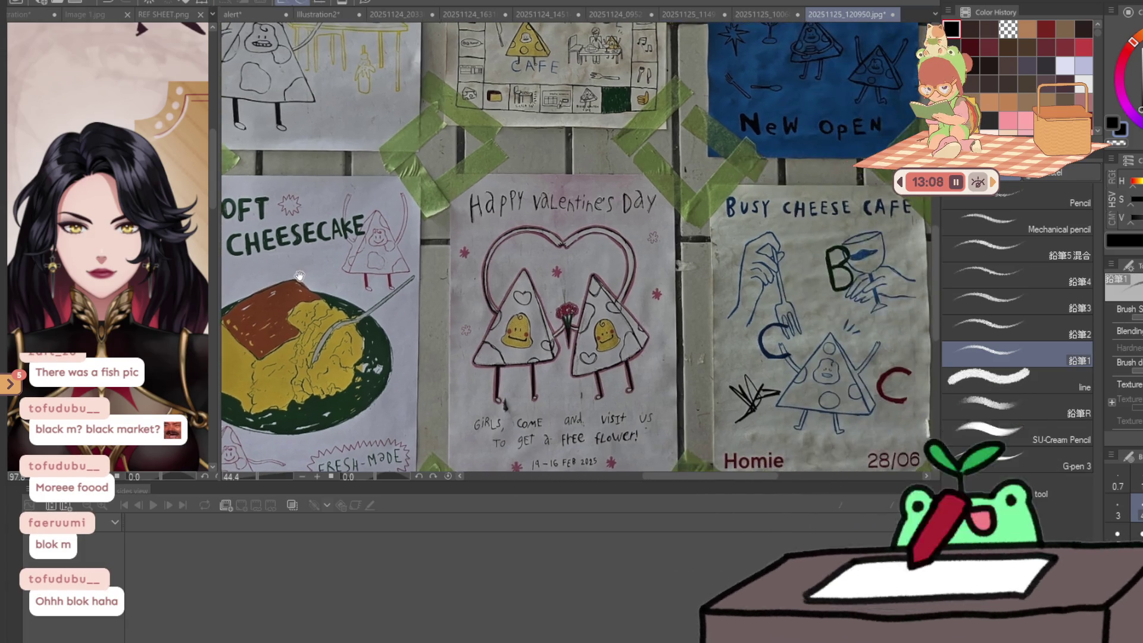
left_click_drag(863, 223, 745, 203)
scroll(744, 202, "up", 3)
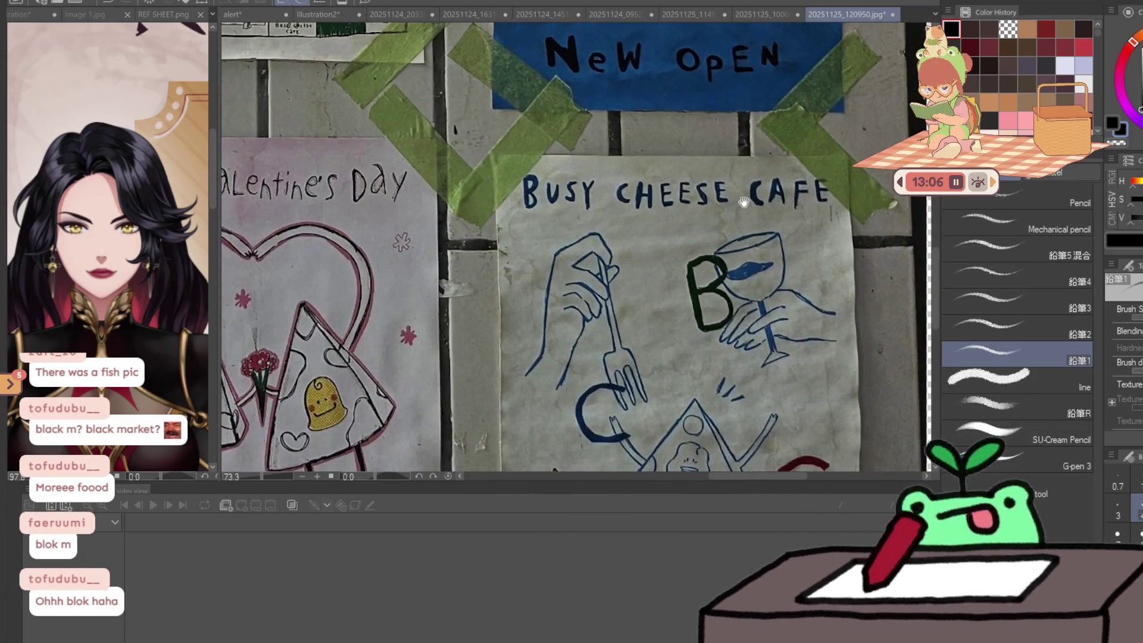
scroll(743, 203, "up", 1)
left_click_drag(721, 298, 721, 95)
left_click_drag(535, 119, 536, 286)
mouse_move(554, 90)
left_mouse_down()
mouse_move(555, 284)
mouse_move(528, 312)
mouse_move(441, 327)
mouse_move(613, 337)
mouse_move(737, 320)
left_mouse_up()
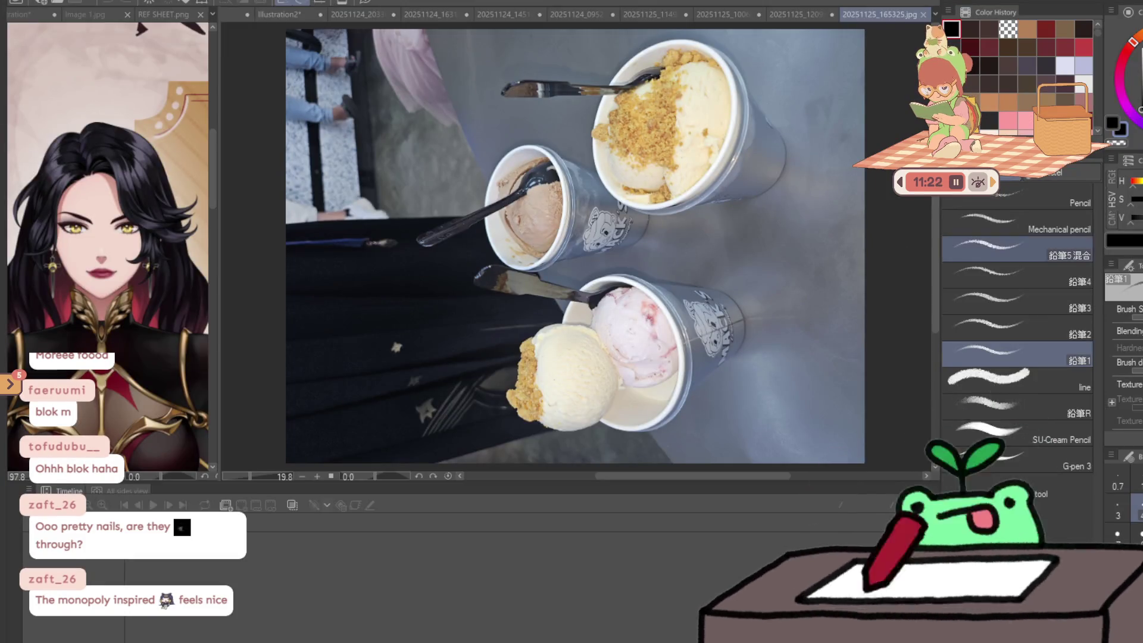
- Turn the ice cream cups photo upright and reposition the view of the cups
key("ctrl+t")
left_click_drag(766, 406, 536, 485)
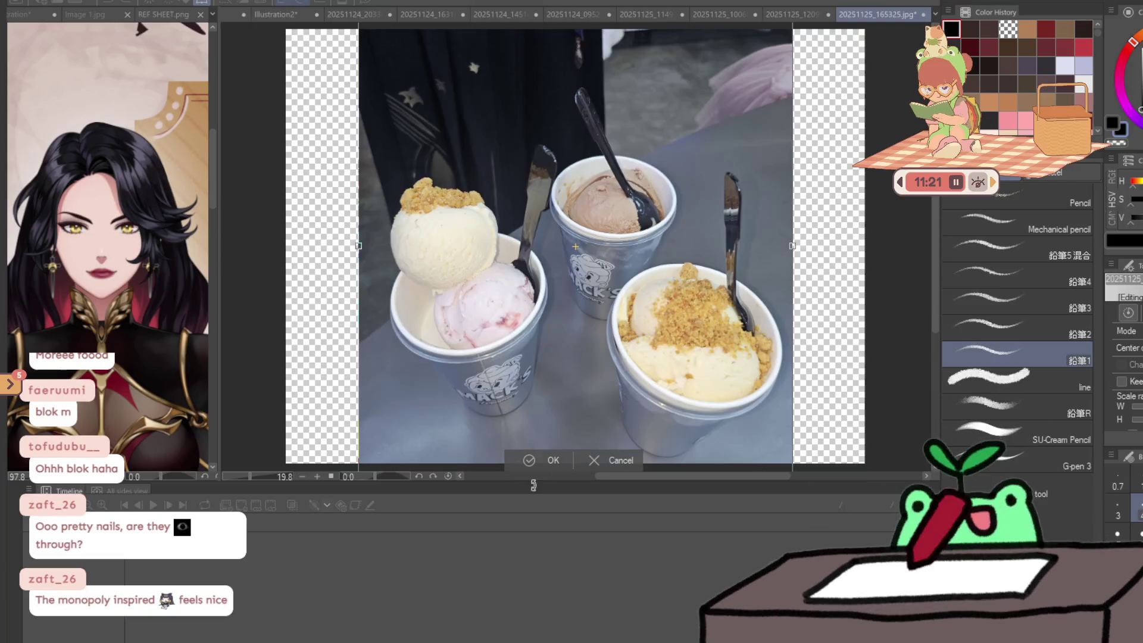
key("Return")
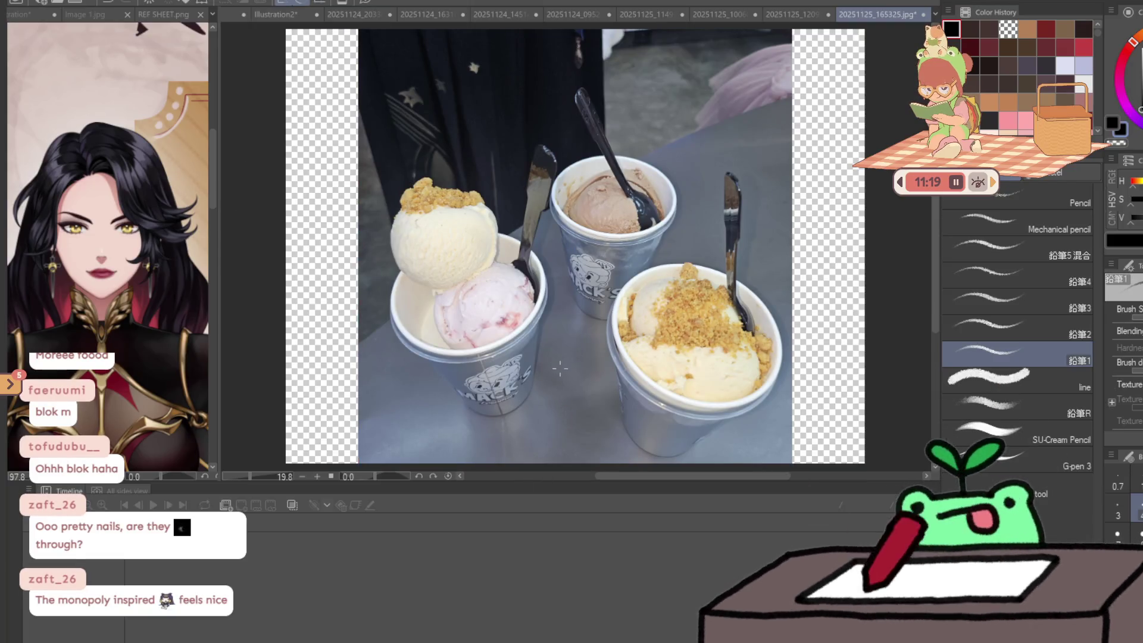
scroll(545, 363, "up", 1)
mouse_move(528, 296)
left_mouse_down()
mouse_move(511, 258)
mouse_move(506, 172)
left_mouse_up()
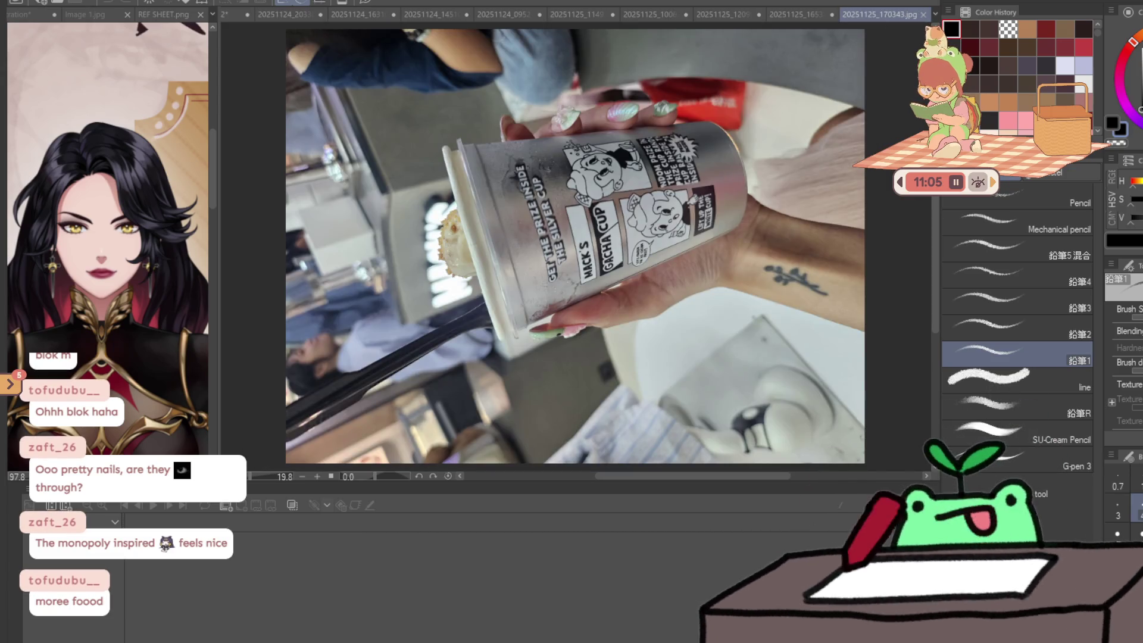
- Start rotating the 20251125_170343.jpg gacha cup photo 90° upright
key("ctrl+t")
mouse_move(910, 237)
left_mouse_down()
mouse_move(810, 476)
mouse_move(623, 564)
left_mouse_up()
scroll(637, 260, "up", 4)
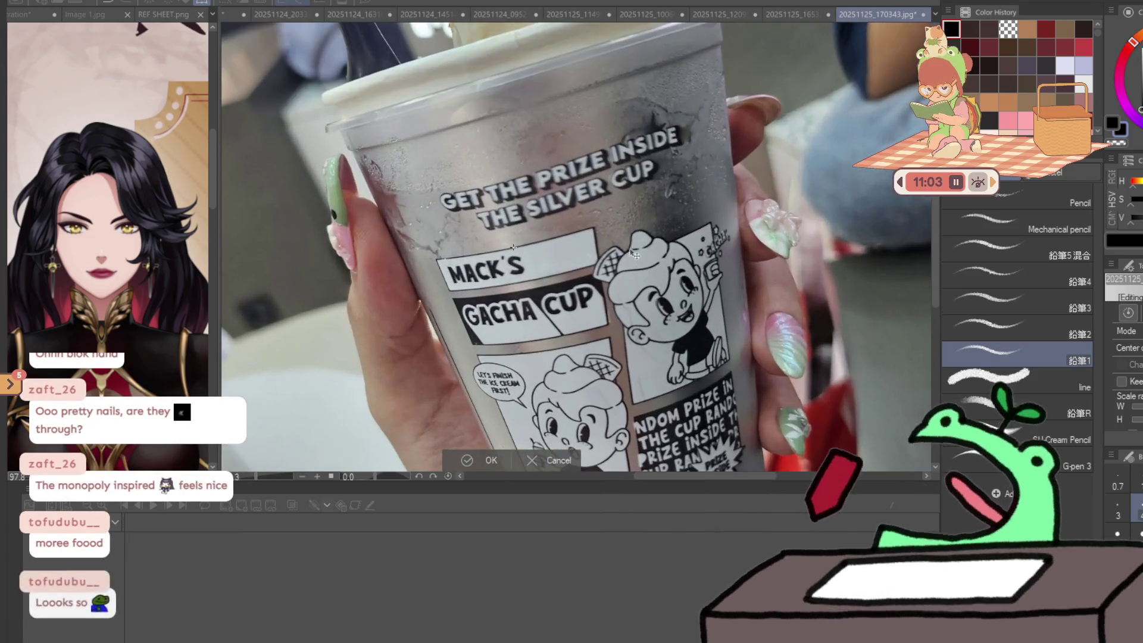
- Commit the gacha cup's upright rotation and pan over its comic panels, lid and top text
key("Return")
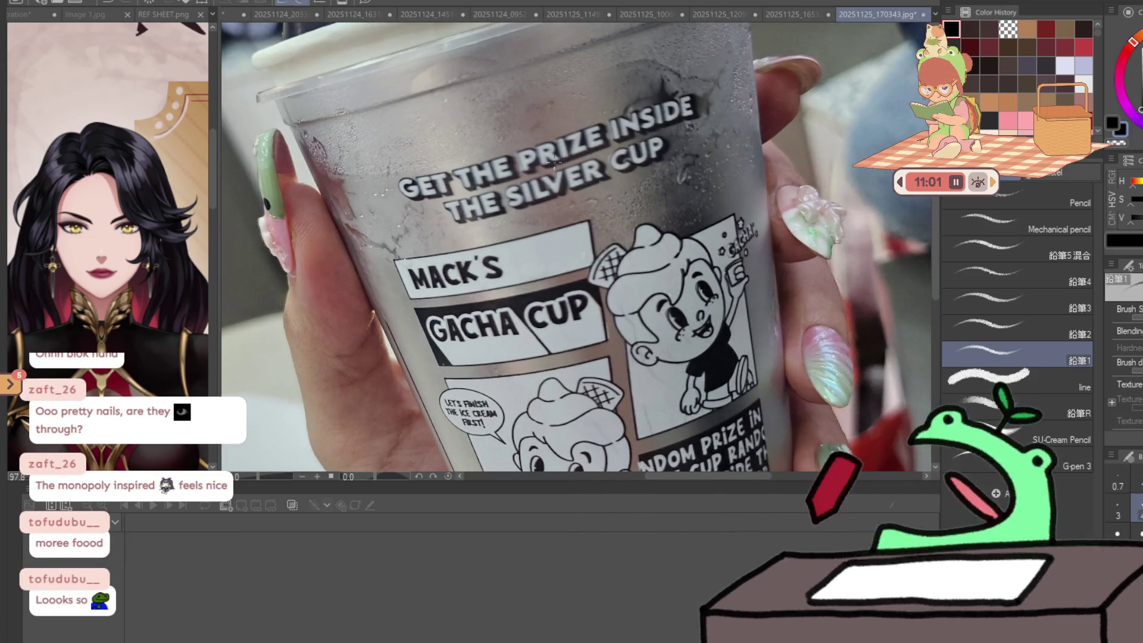
left_click_drag(521, 304, 485, 191)
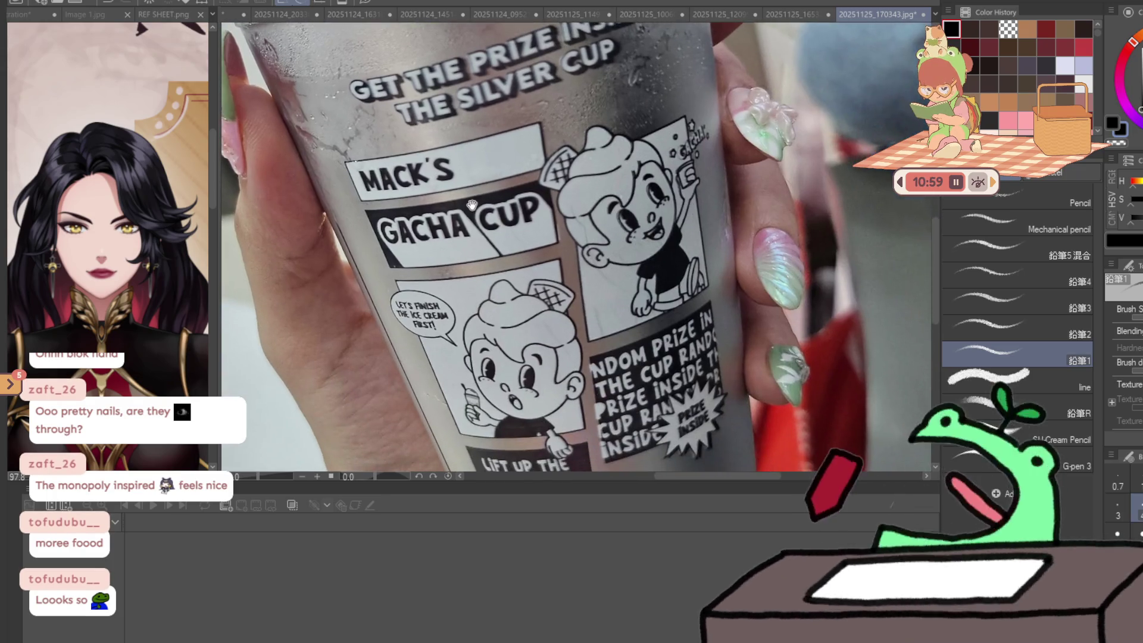
left_click_drag(661, 340, 610, 273)
left_click_drag(601, 179, 629, 303)
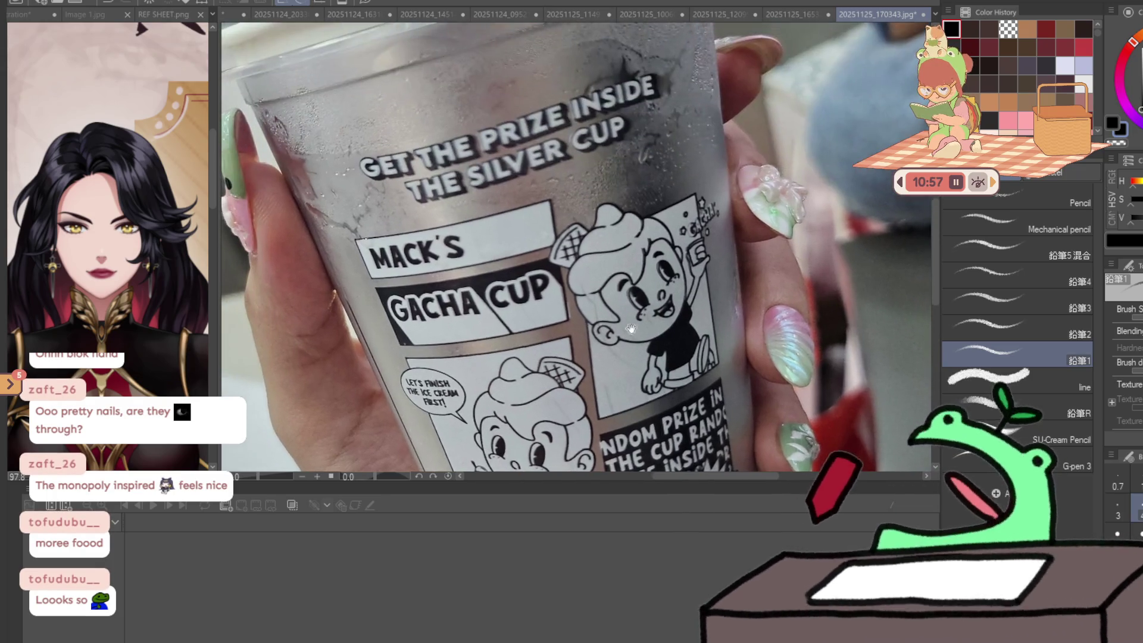
left_click_drag(536, 149, 599, 175)
left_click_drag(495, 19, 485, 122)
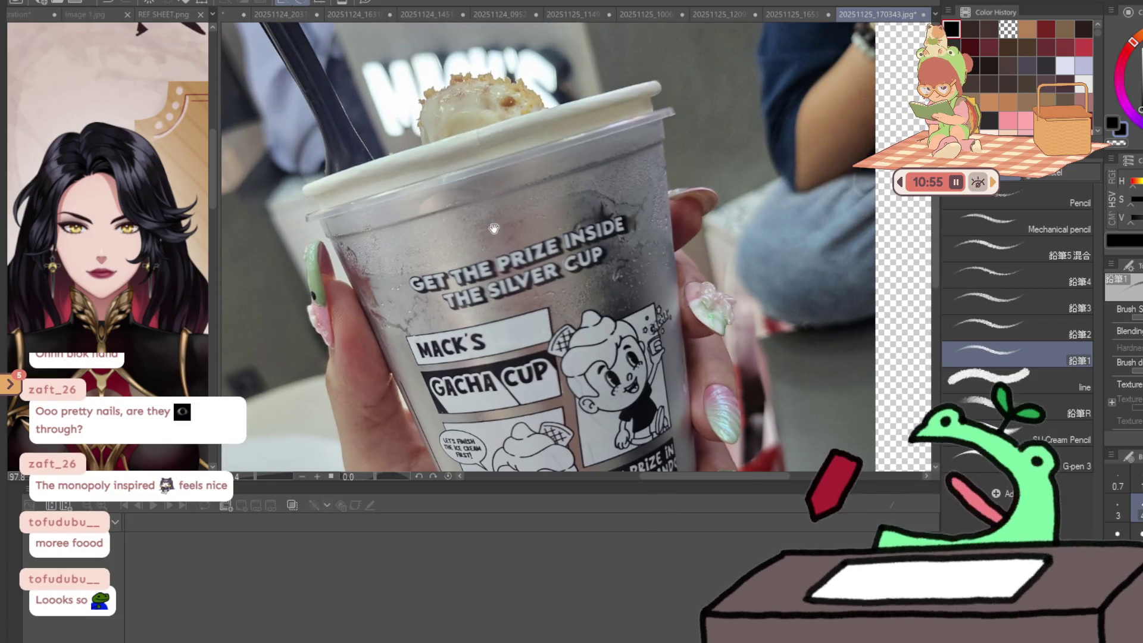
left_click_drag(495, 234, 473, 125)
left_click_drag(567, 342, 544, 210)
left_click_drag(543, 306, 547, 369)
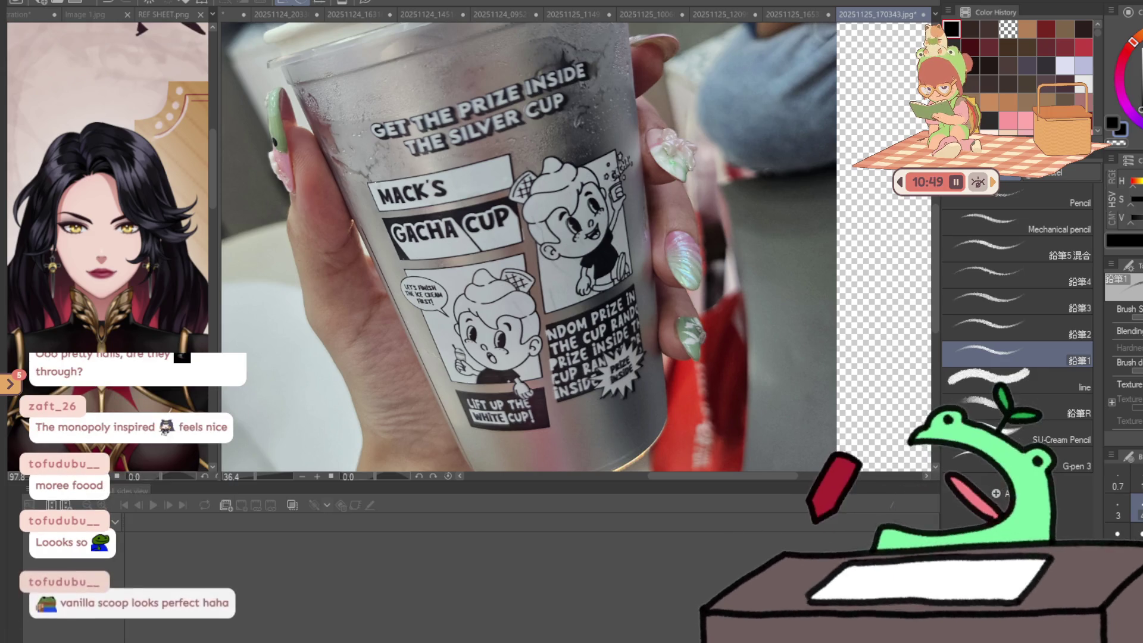
scroll(754, 280, "up", 5)
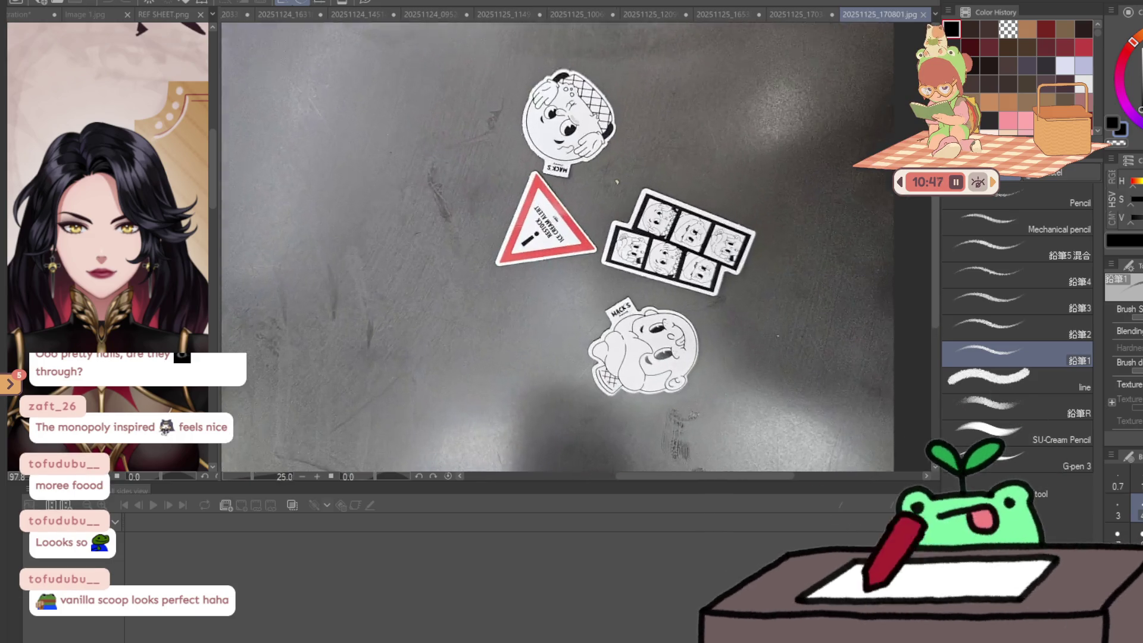
- Rotate the sticker photo about 135° so the stickers stand upright, then switch to the ice-cream cups tab
scroll(817, 255, "down", 3)
key("ctrl+t")
left_click_drag(916, 417, 774, 453)
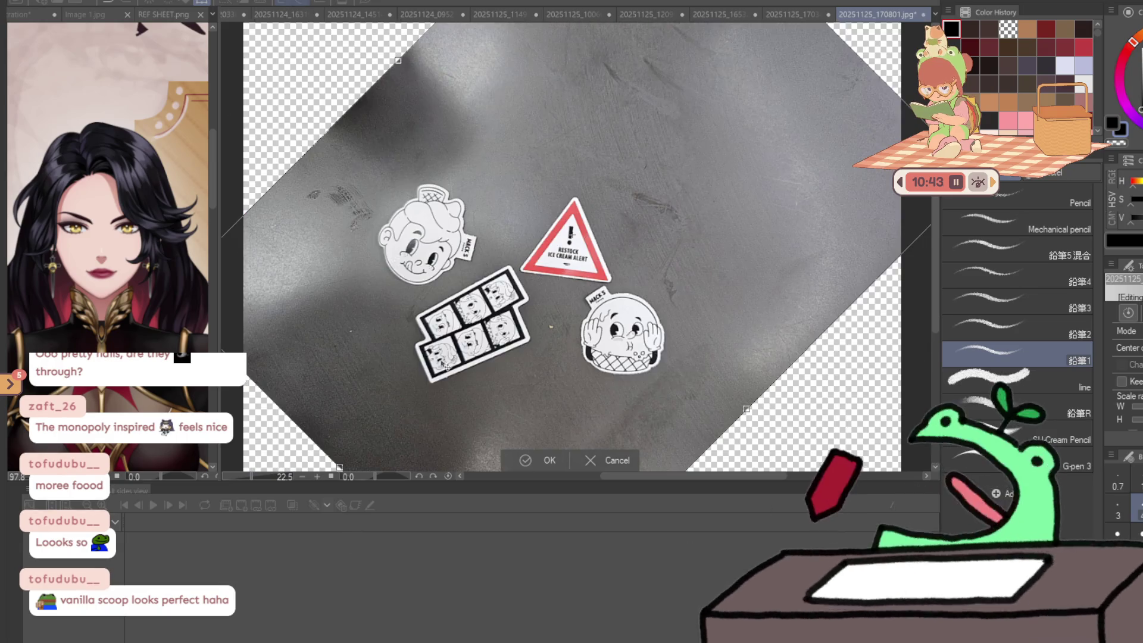
scroll(576, 247, "up", 3)
scroll(500, 305, "up", 2)
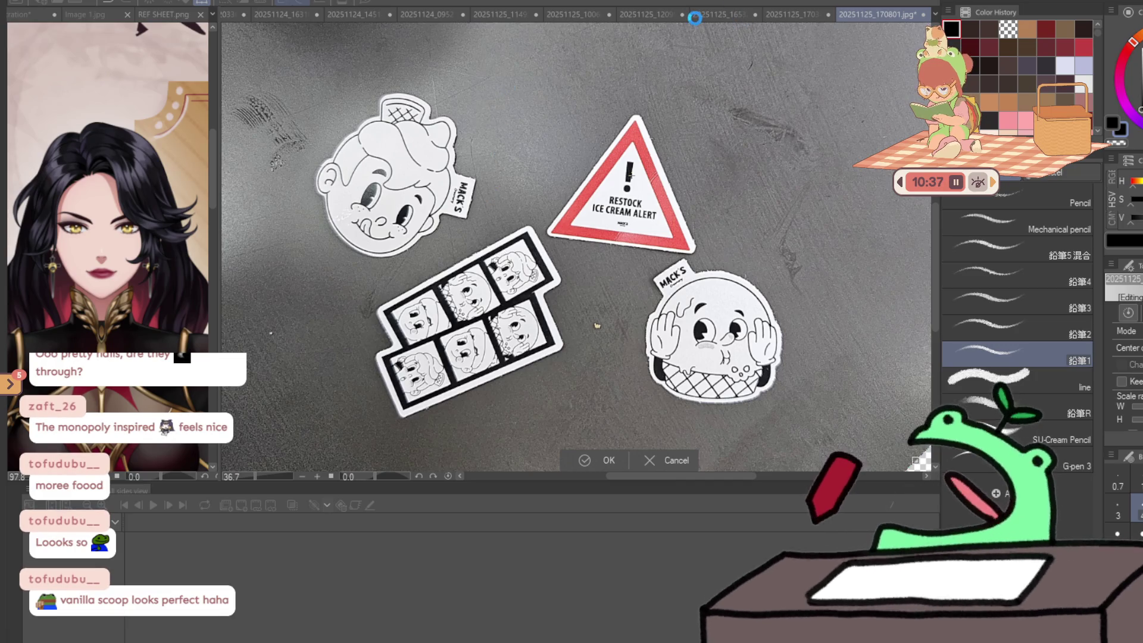
left_click(706, 16)
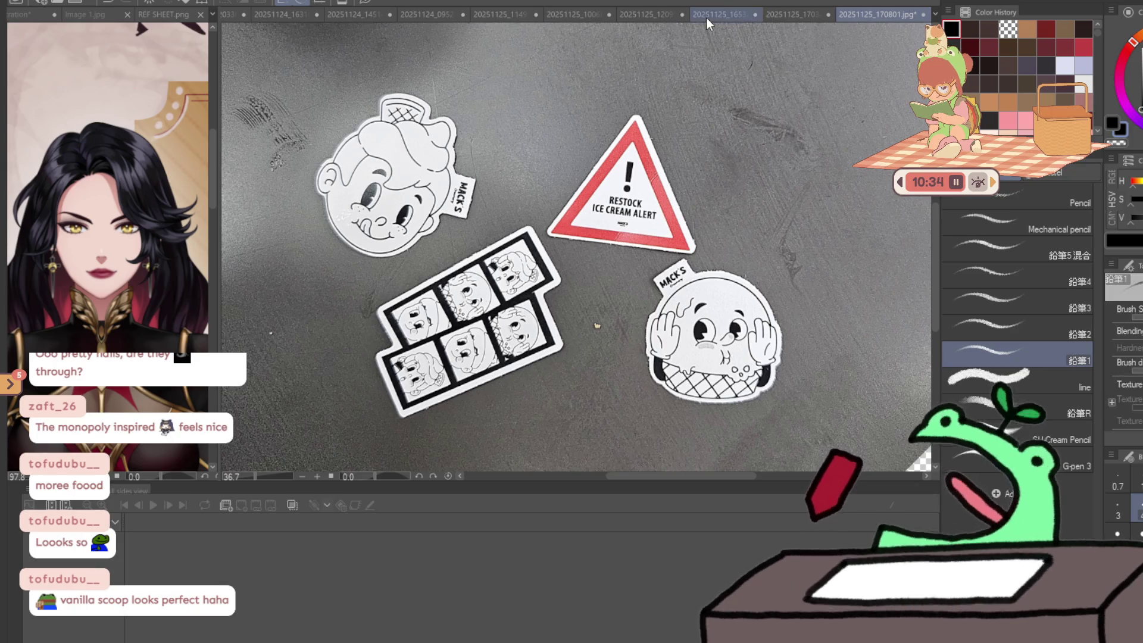
scroll(491, 209, "up", 2)
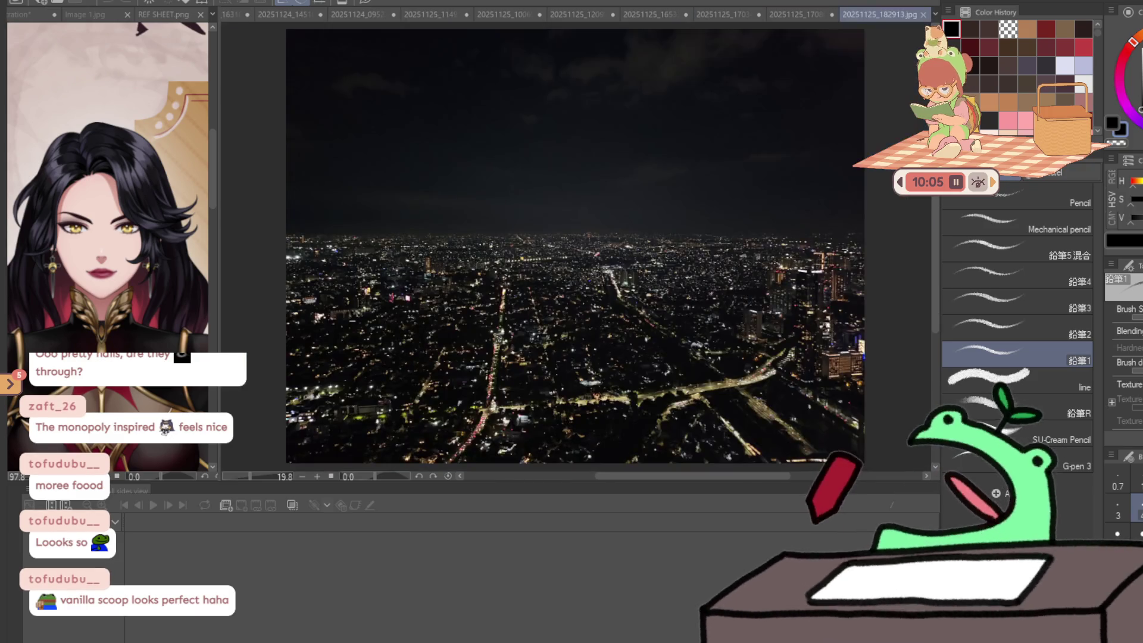
- Zoom in and out over the night cityscape photo 20251125_182913.jpg
scroll(499, 328, "down", 2)
scroll(499, 328, "up", 4)
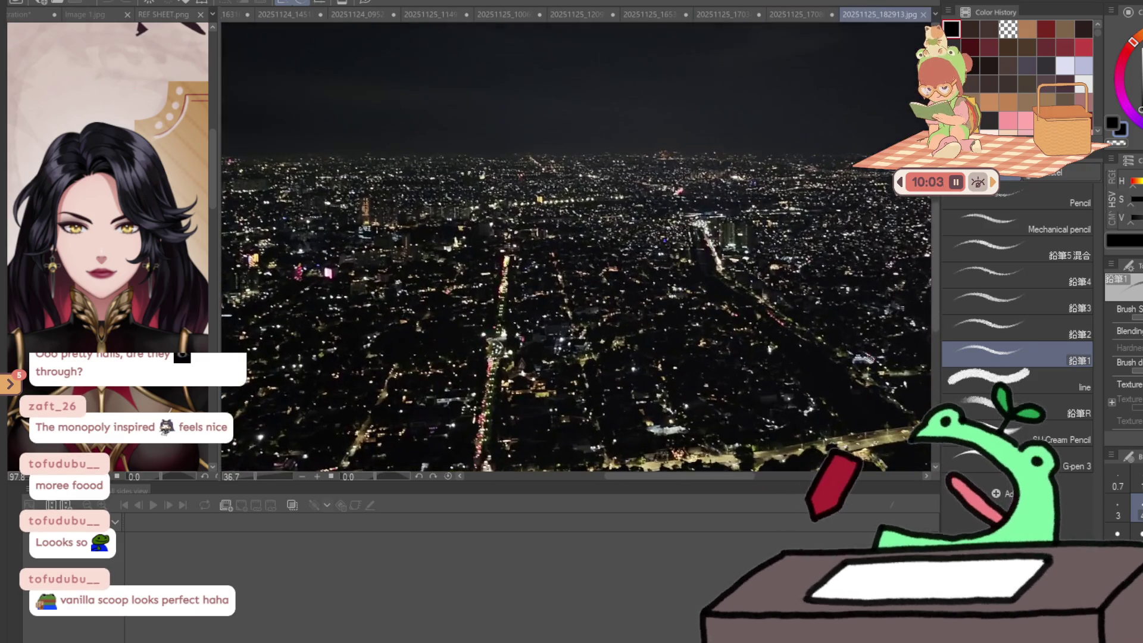
scroll(576, 247, "down", 3)
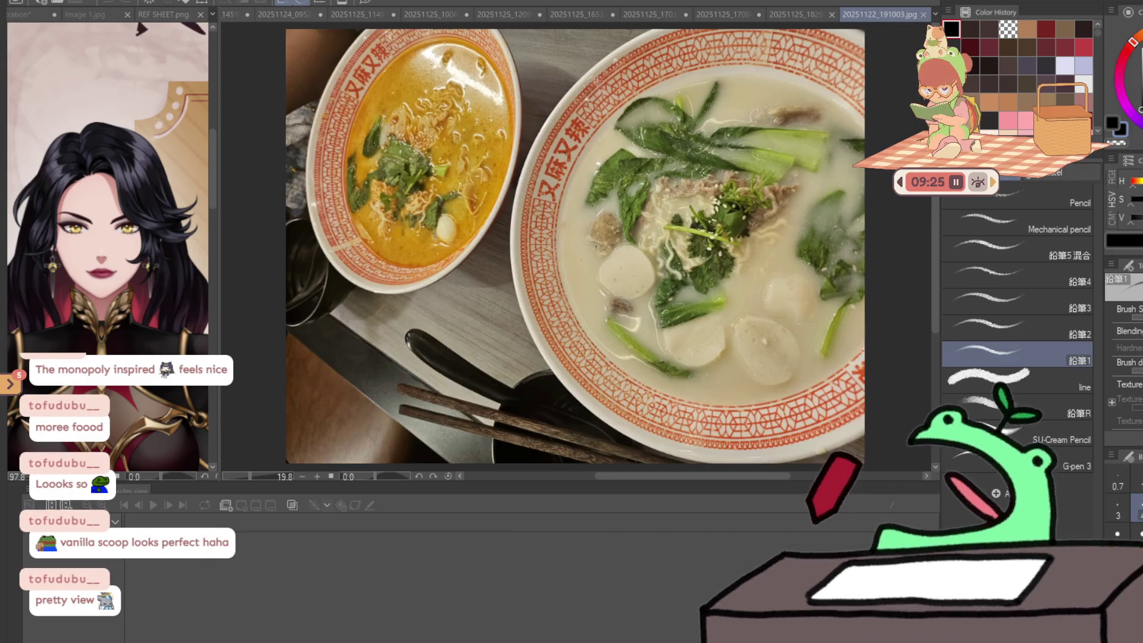
- Rotate the noodle soup photo 20251122_191003.jpg a quarter turn clockwise
scroll(575, 246, "down", 2)
key("ctrl+t")
mouse_move(821, 184)
left_mouse_down()
mouse_move(733, 387)
mouse_move(573, 428)
left_mouse_up()
key("Return")
- Zoom and pan over the creamy and curry bowls, then fit the whole photo in the window
scroll(572, 316, "up", 3)
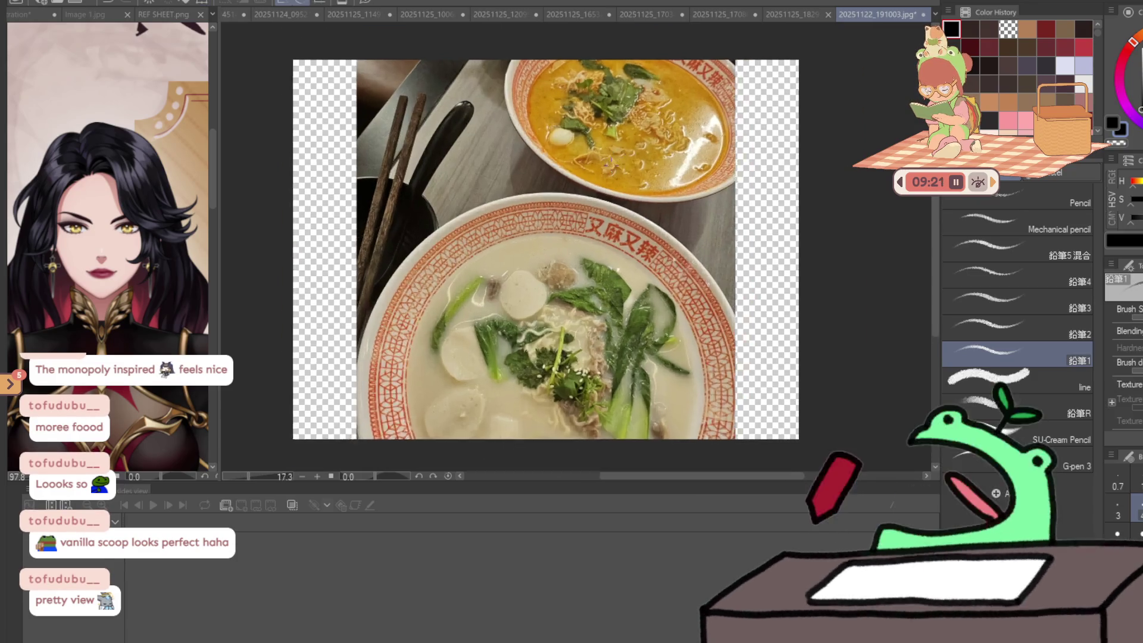
scroll(549, 327, "up", 2)
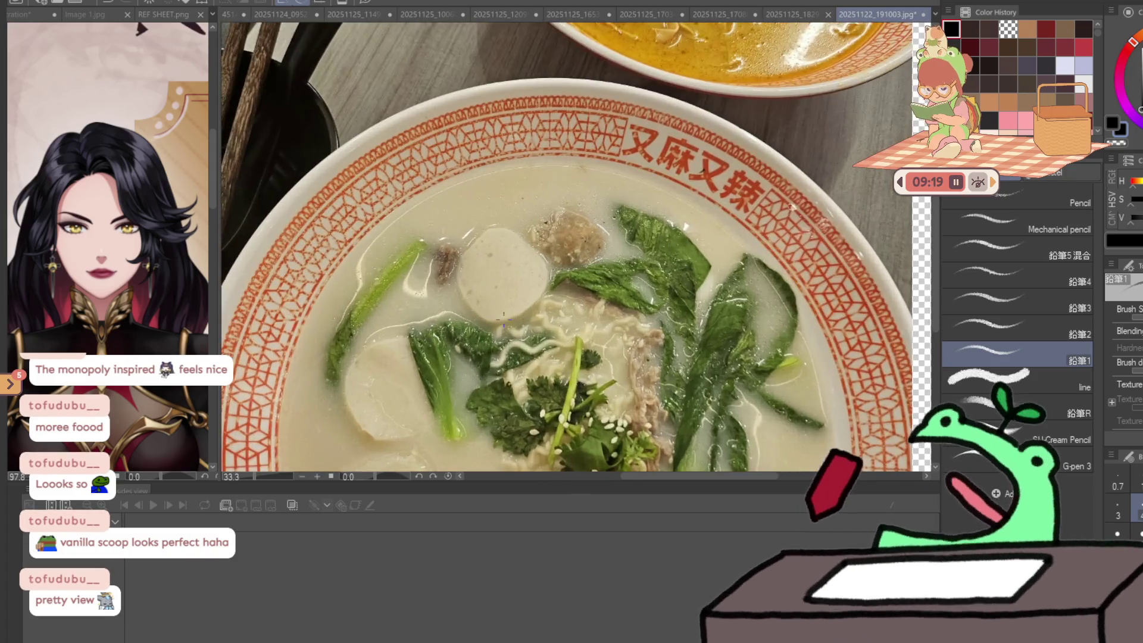
scroll(530, 241, "up", 1)
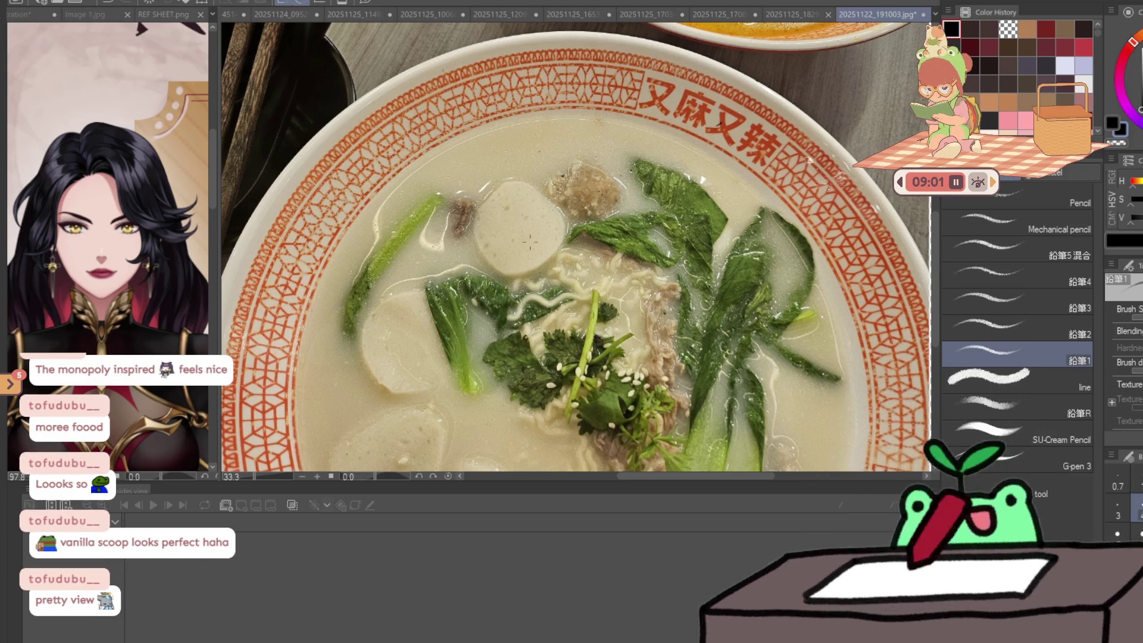
scroll(529, 241, "down", 2)
scroll(513, 141, "up", 5)
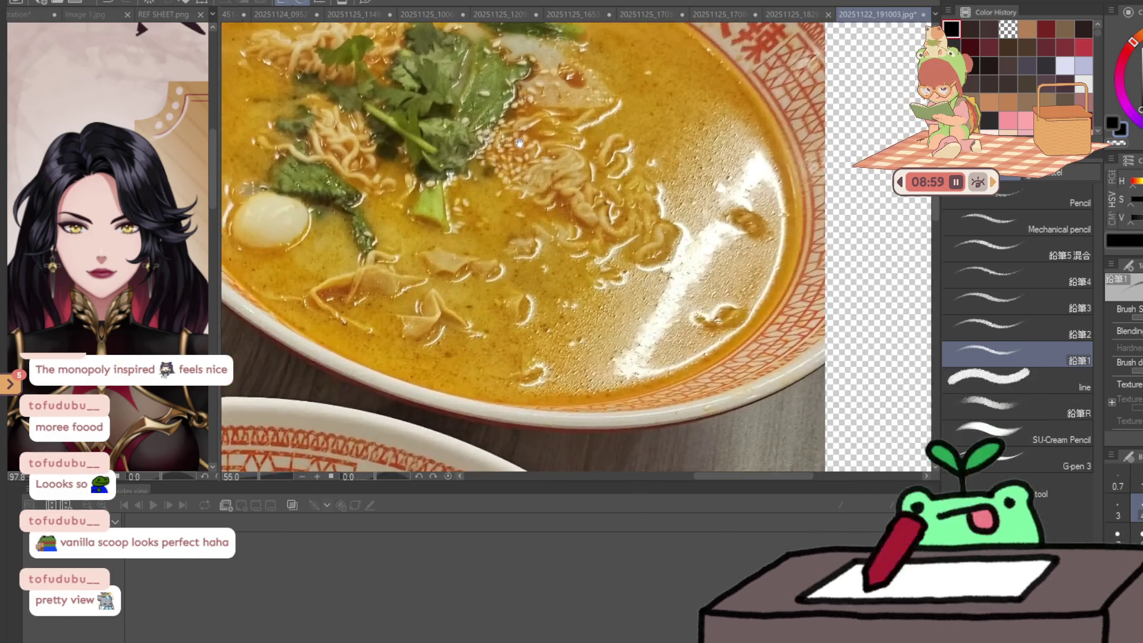
scroll(514, 141, "down", 3)
scroll(553, 263, "up", 1)
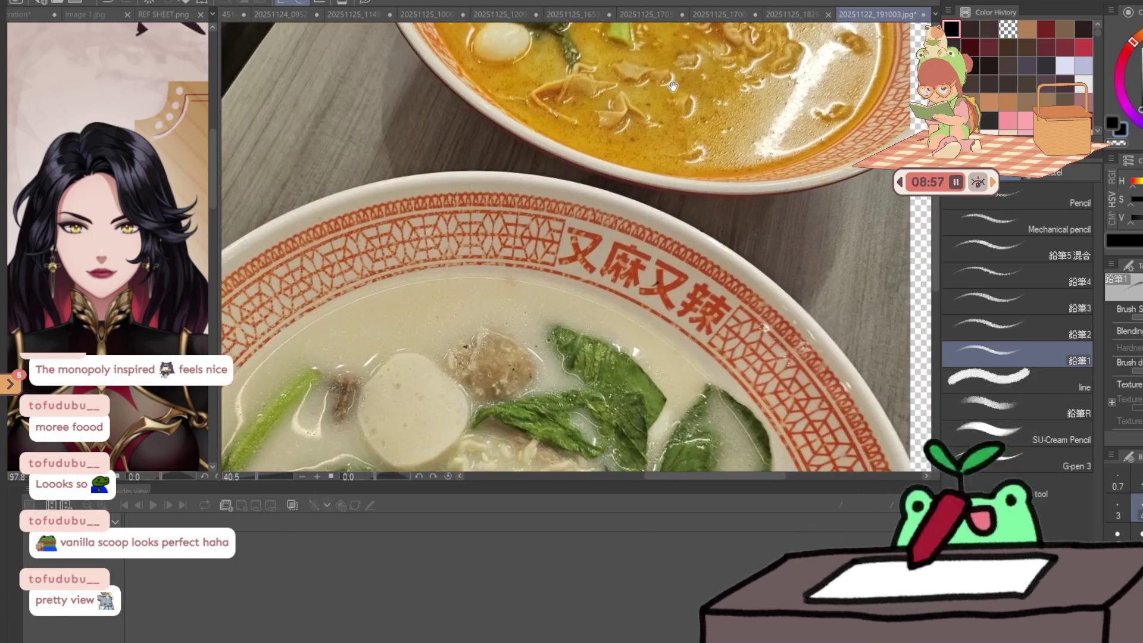
scroll(553, 262, "down", 1)
left_click_drag(553, 262, 571, 202)
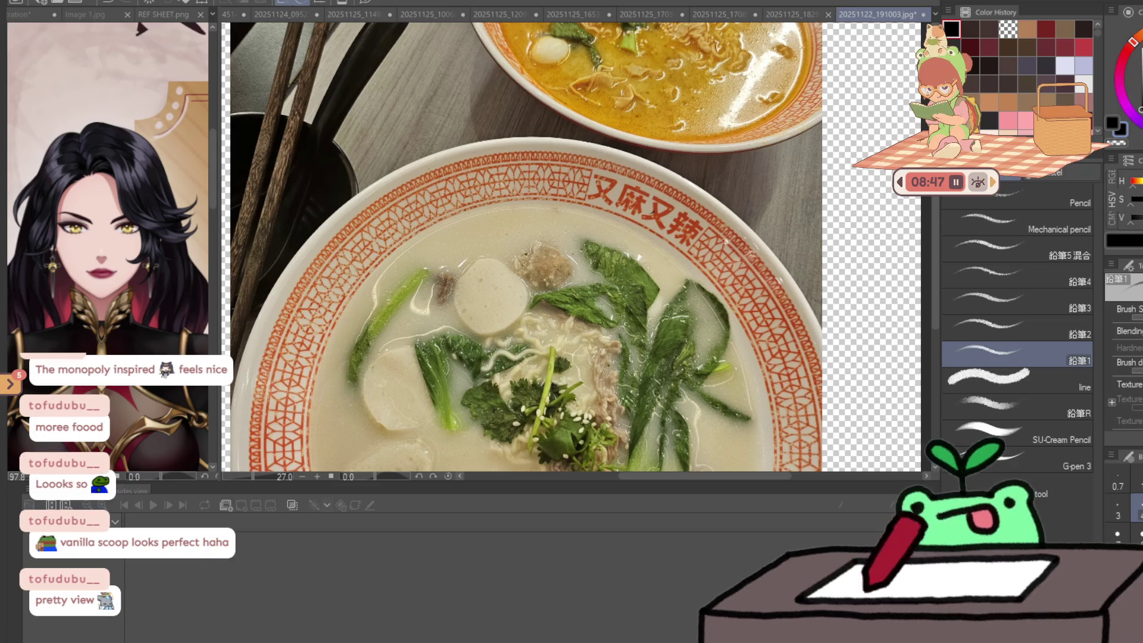
key("ctrl+minus")
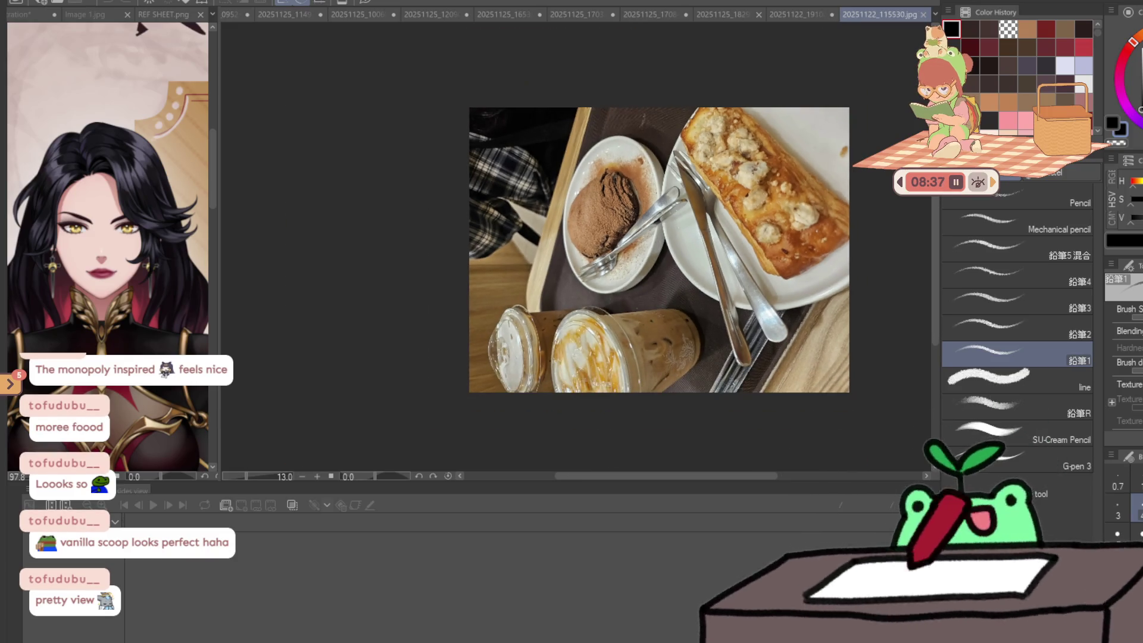
- Rotate the coffee and pastry photo 90° clockwise into upright portrait
key("ctrl+t")
left_click_drag(805, 325, 584, 396)
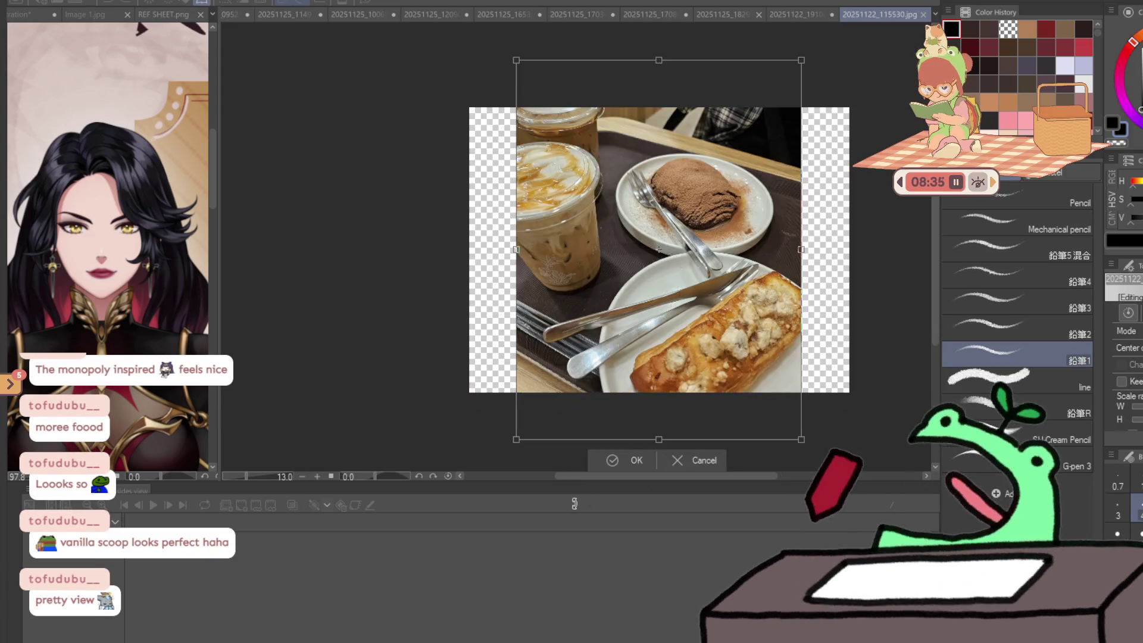
key("Return")
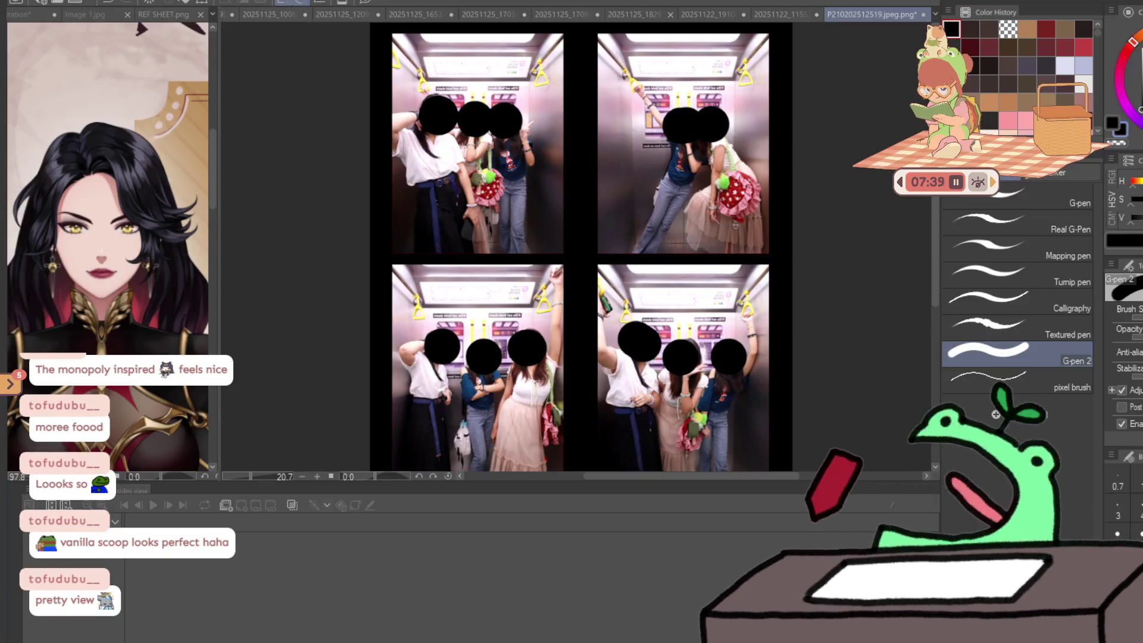
- Zoom in and out across the four-panel elevator photo strip, then fit it to the window
scroll(834, 107, "up", 3)
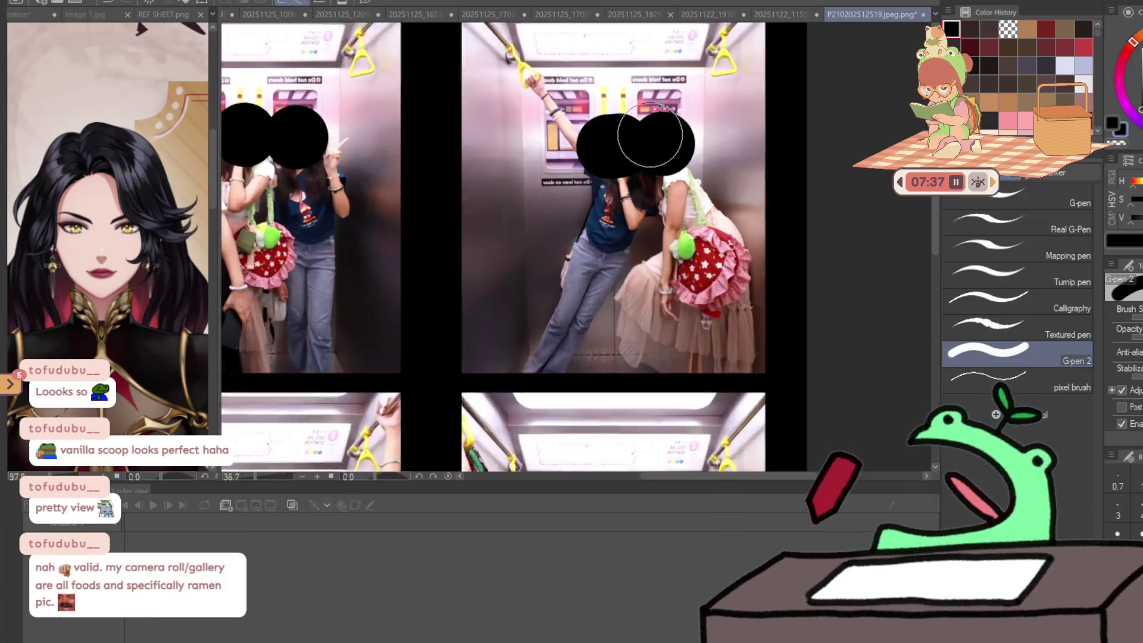
scroll(520, 303, "down", 5)
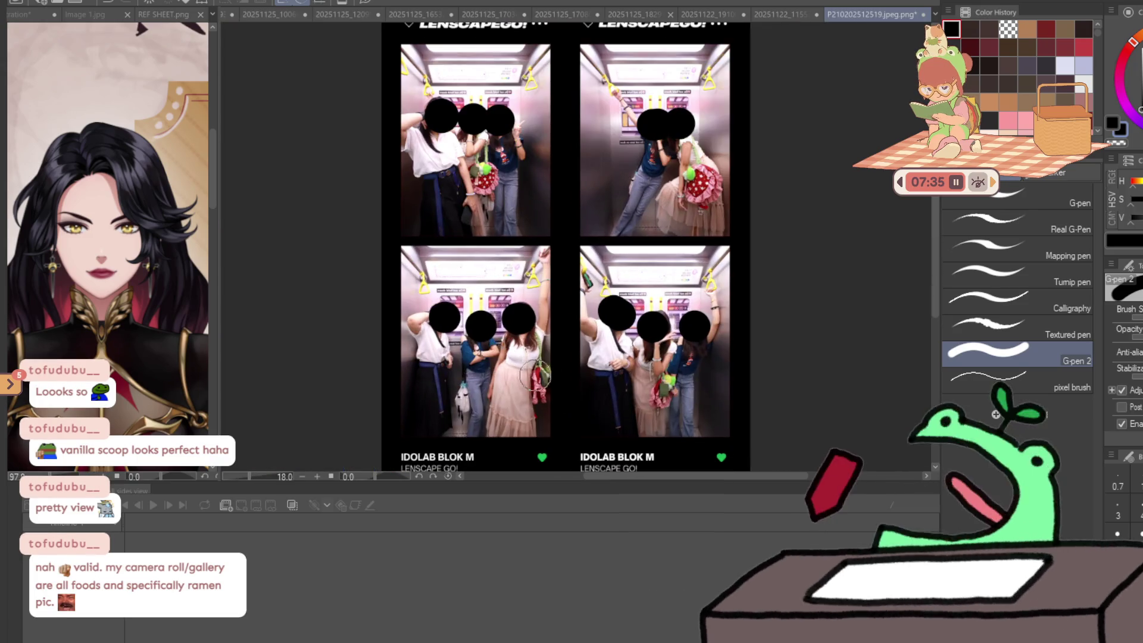
scroll(763, 165, "up", 2)
scroll(644, 179, "up", 3)
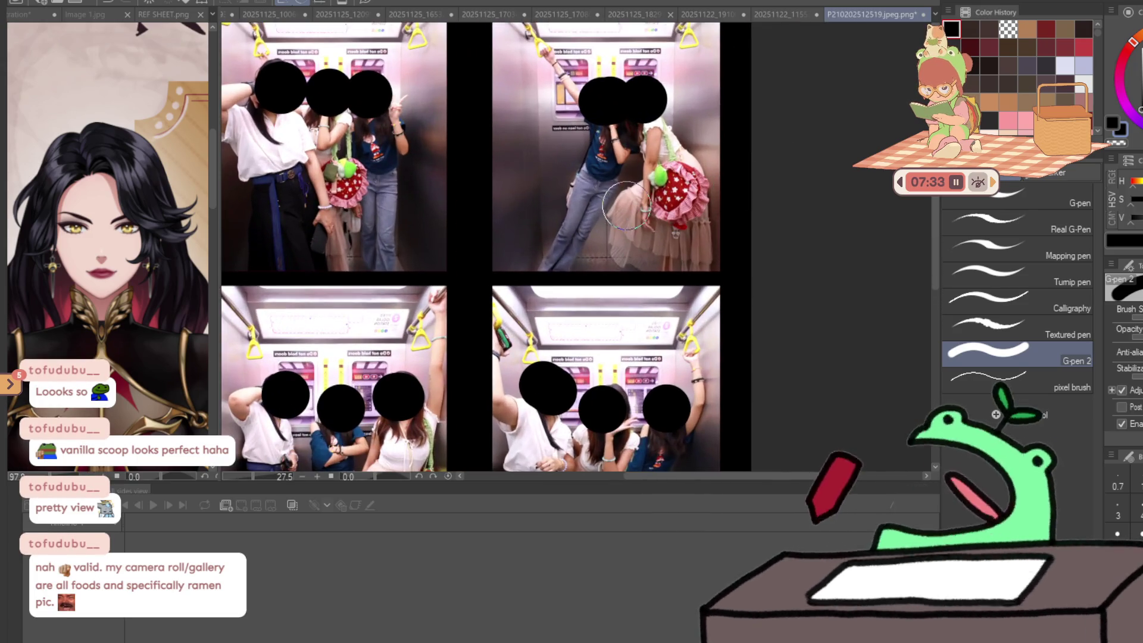
scroll(644, 179, "down", 4)
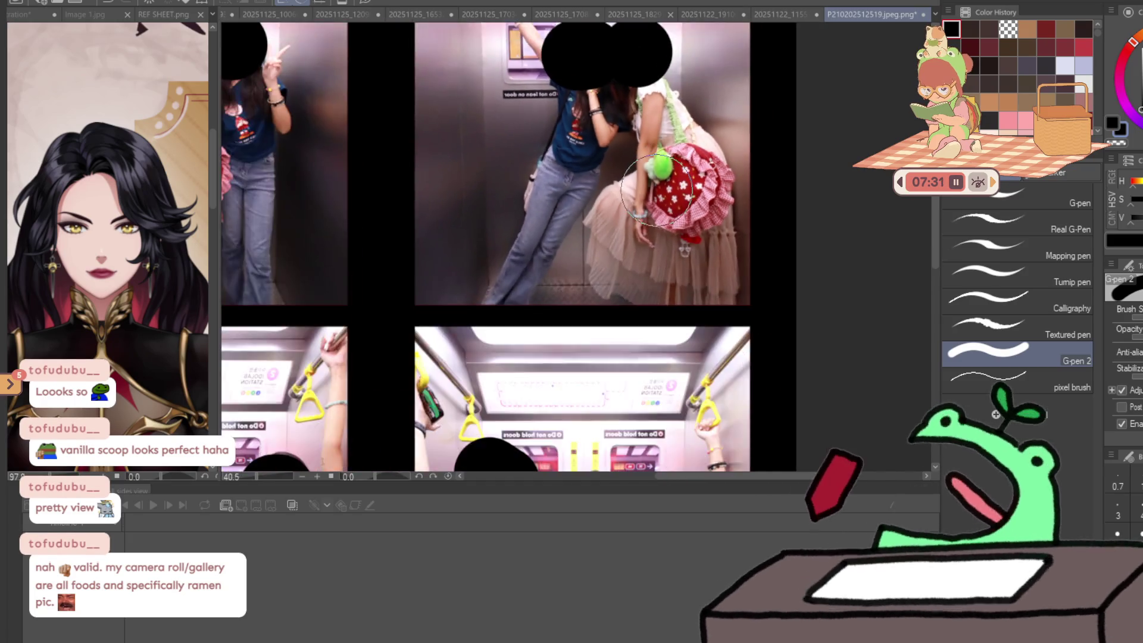
scroll(660, 109, "up", 3)
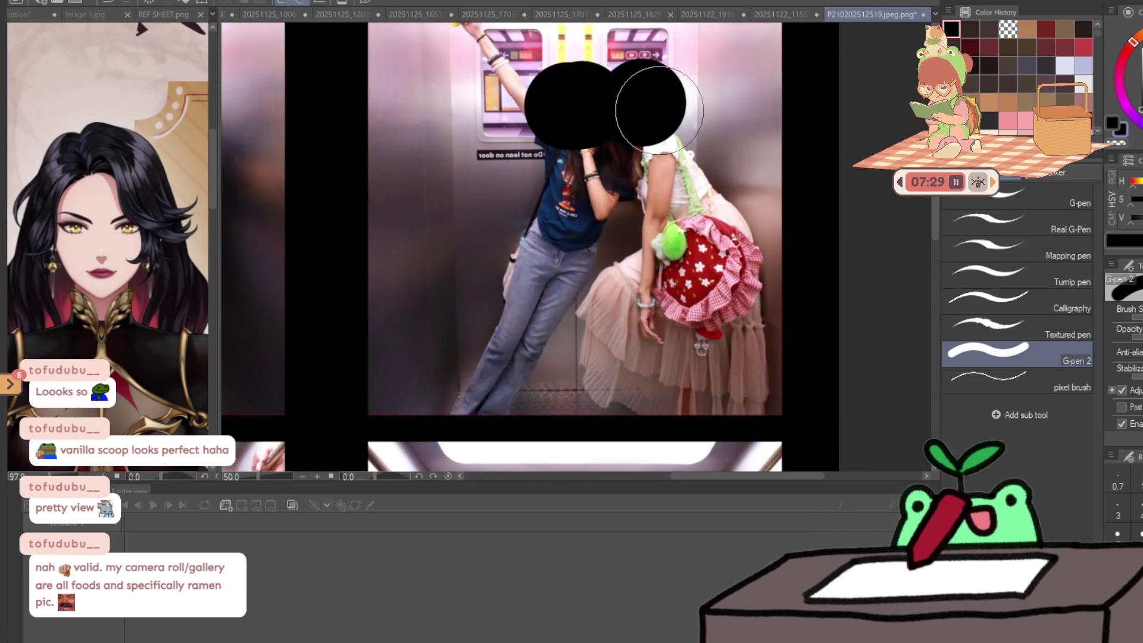
scroll(660, 109, "down", 2)
scroll(399, 110, "up", 2)
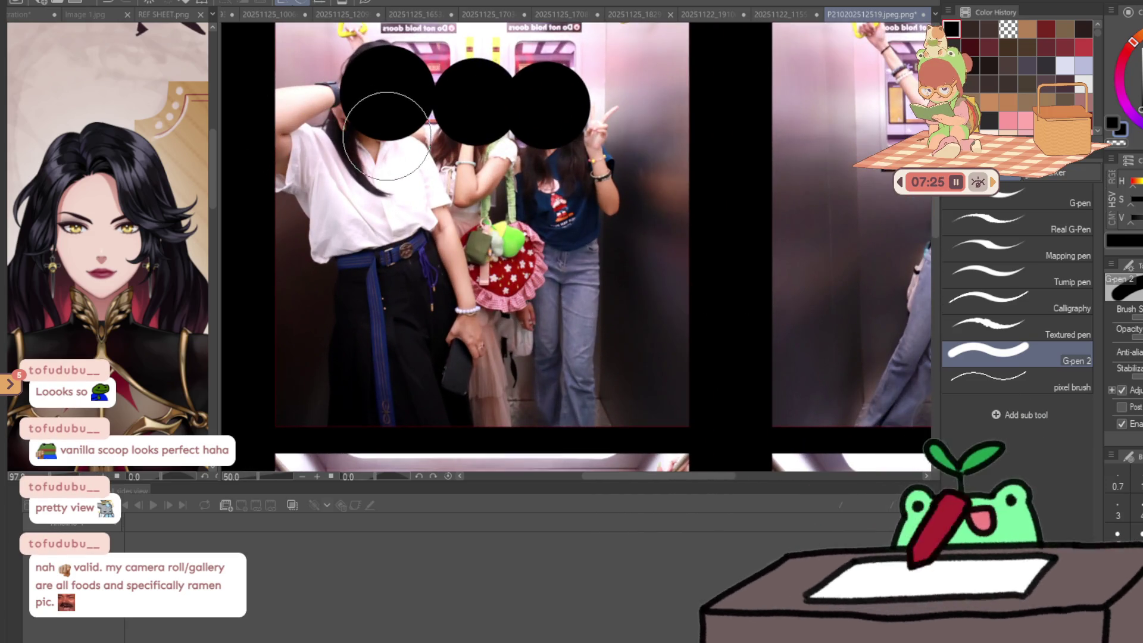
scroll(408, 161, "down", 3)
scroll(547, 316, "up", 2)
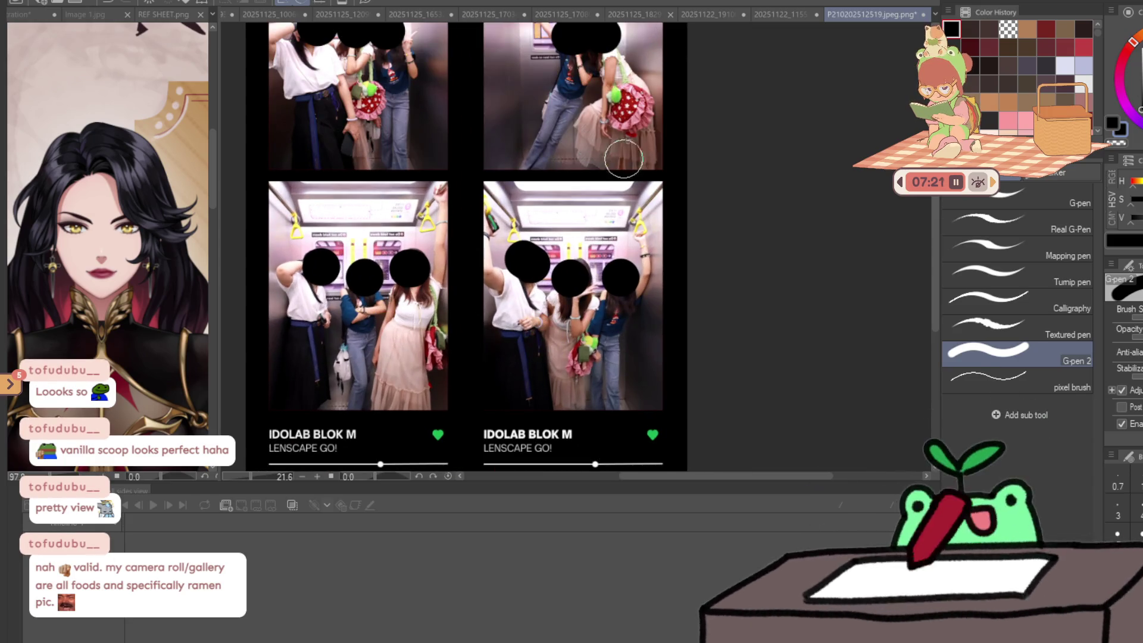
scroll(631, 158, "down", 1)
scroll(659, 198, "down", 1)
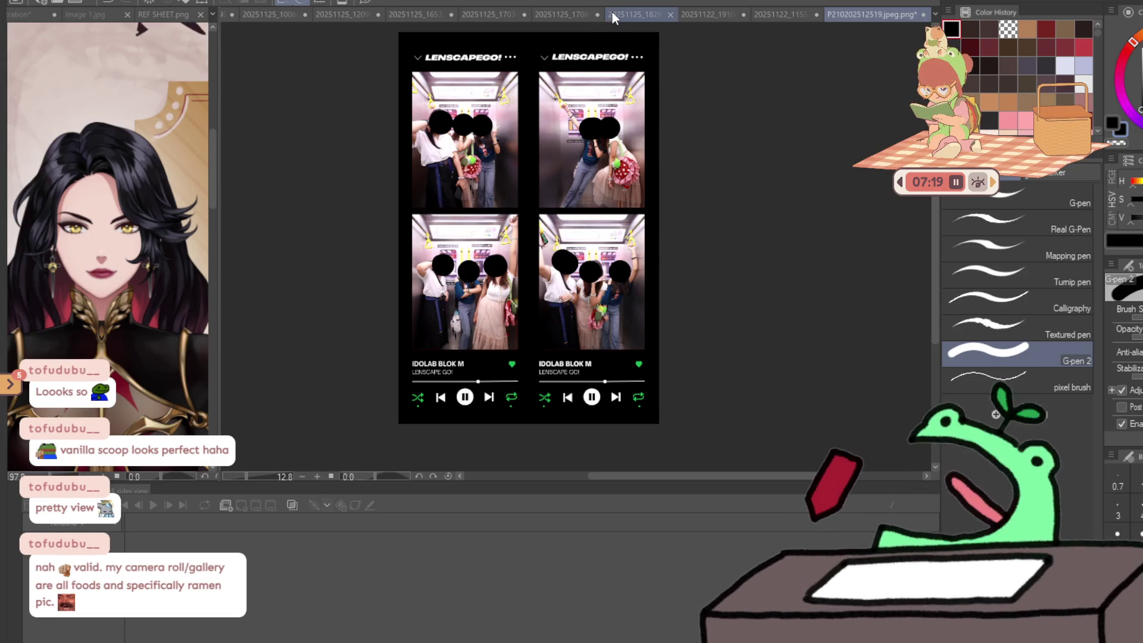
scroll(592, 48, "up", 3)
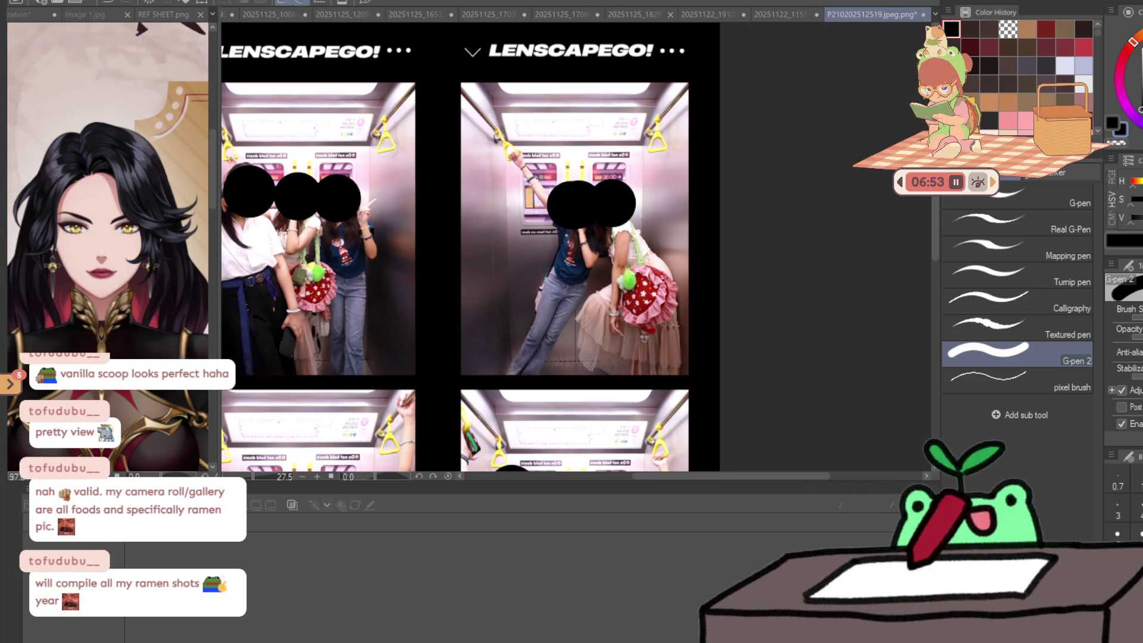
key("ctrl+0")
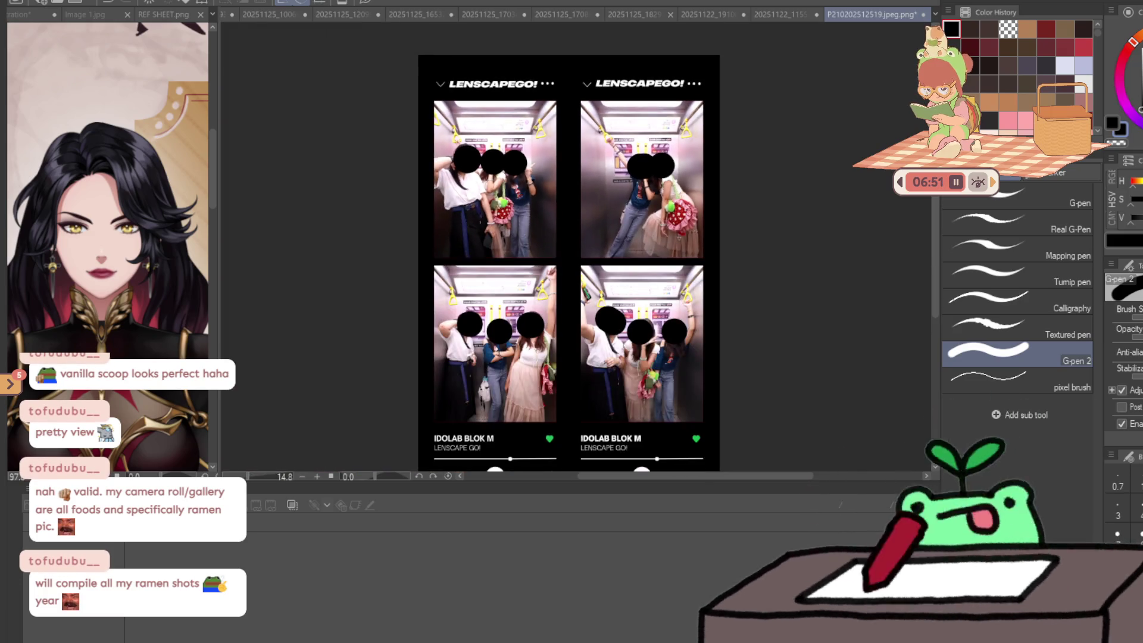
scroll(639, 193, "up", 3)
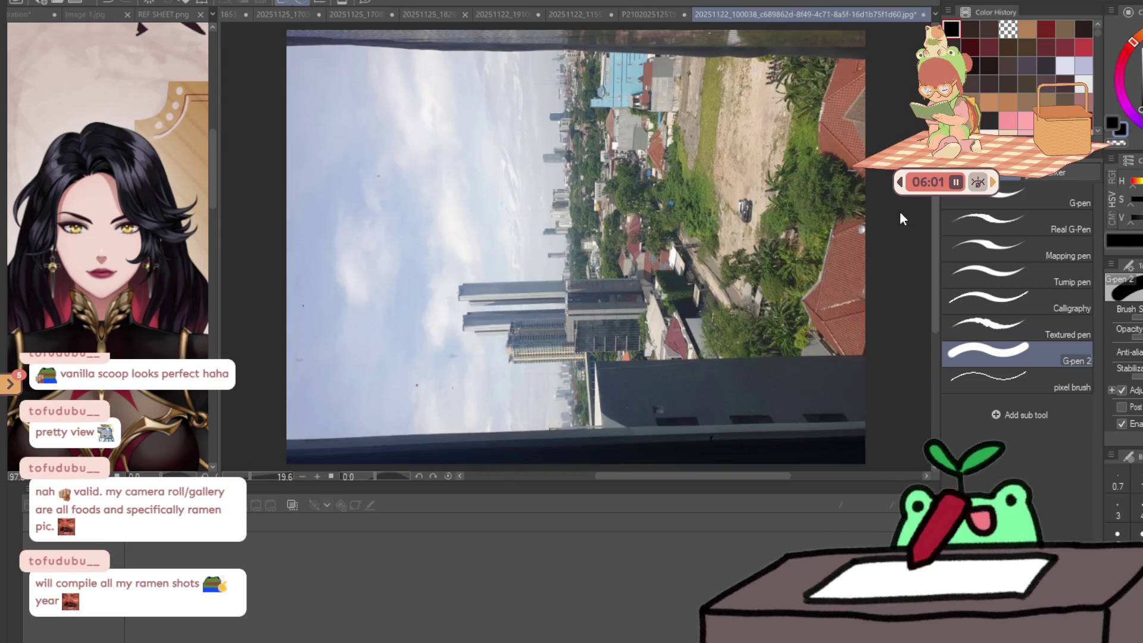
- Rotate the city skyline photo upright with free transform and commit it
key("ctrl+t")
mouse_move(899, 219)
left_mouse_down()
mouse_move(758, 399)
mouse_move(550, 361)
left_mouse_up()
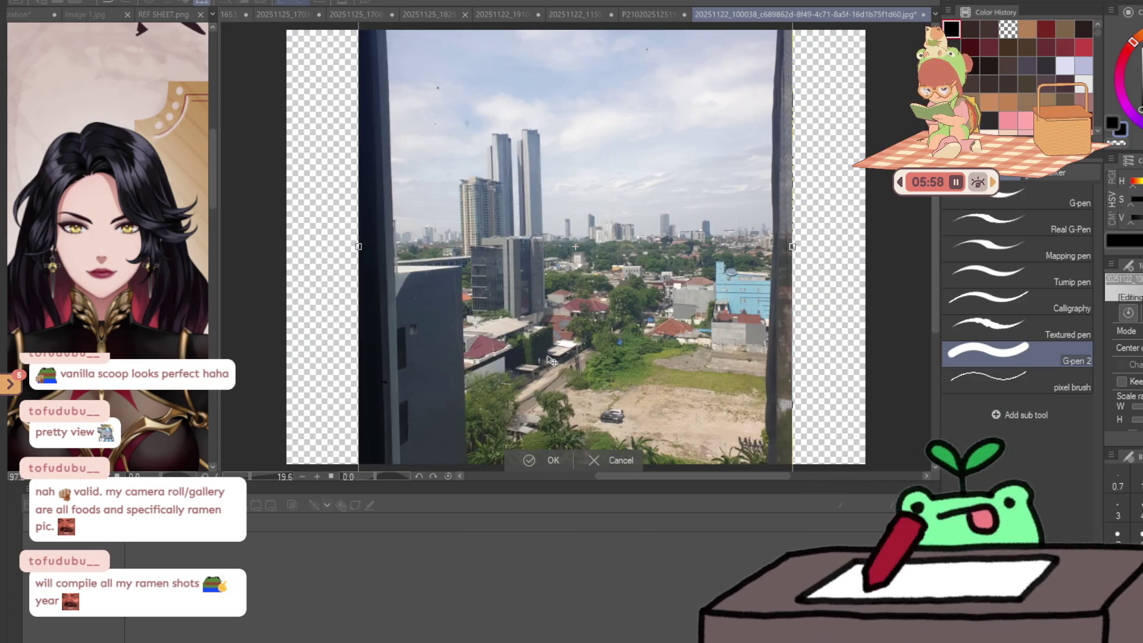
key("Return")
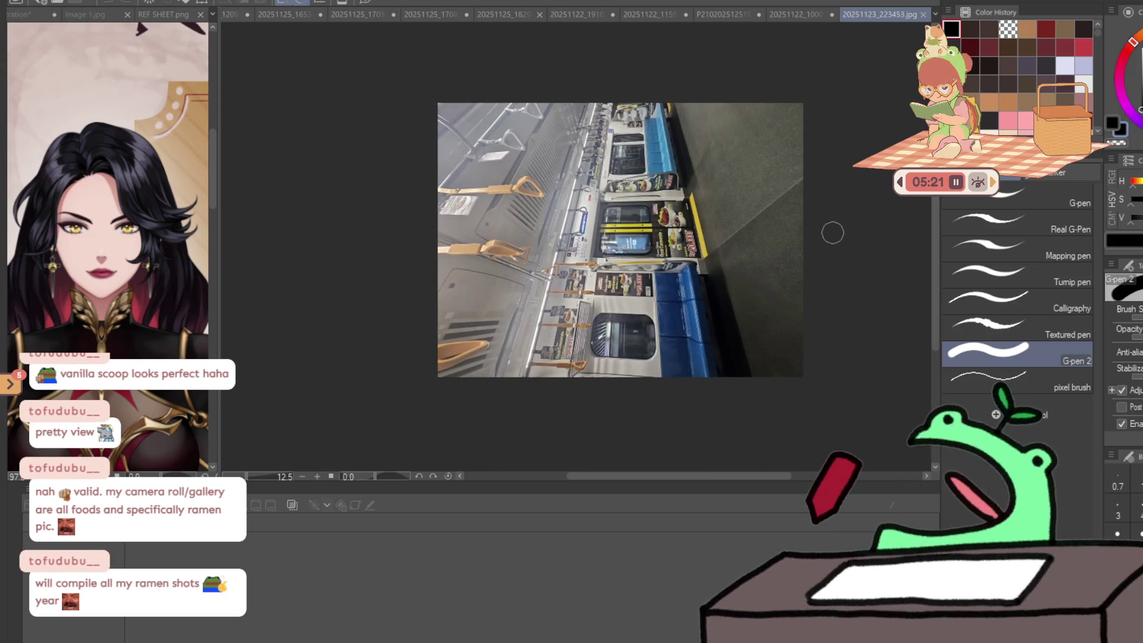
- Turn the subway photo a quarter turn upright with free transform
key("ctrl+t")
key("r")
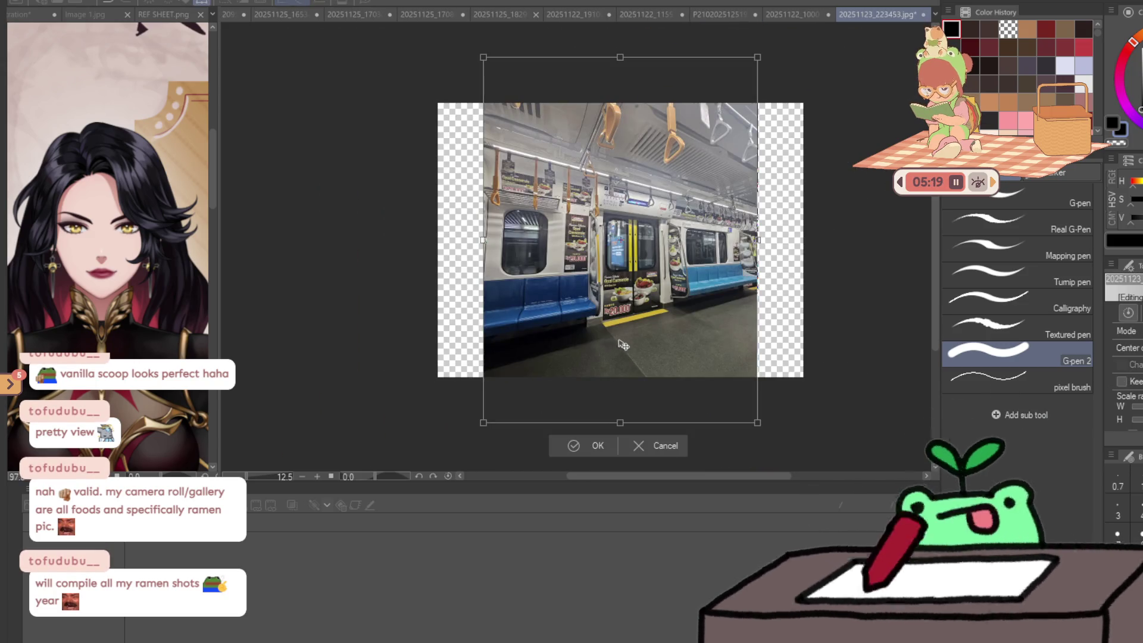
key("Return")
- Zoom in on the Opal Casserole ads to look at the food bowls
scroll(631, 240, "up", 5)
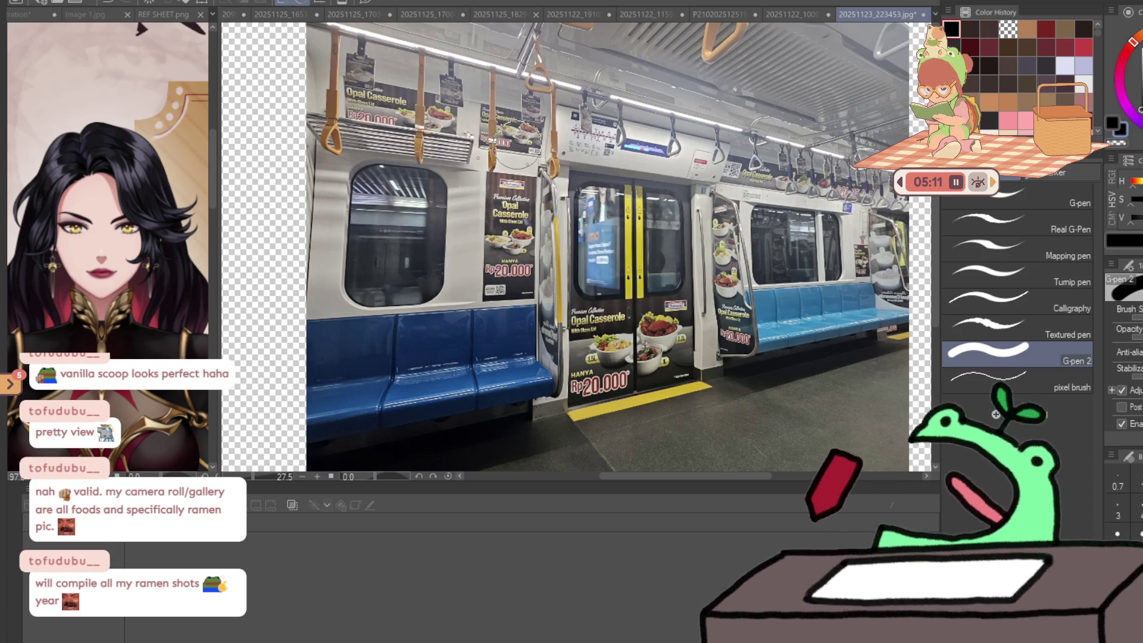
scroll(497, 148, "up", 10)
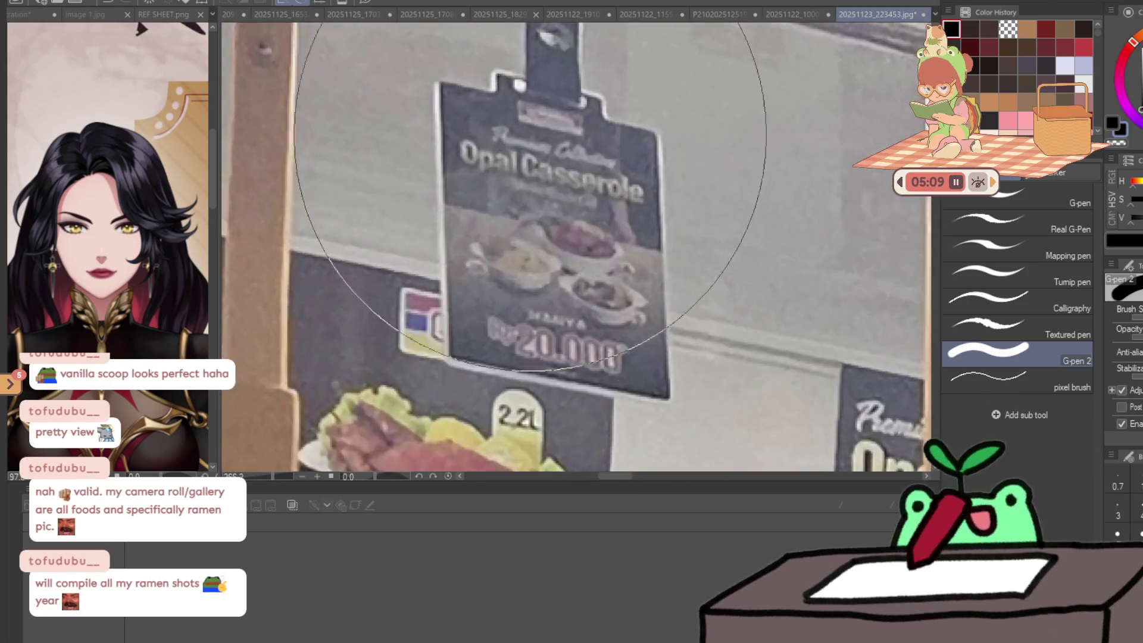
scroll(567, 235, "down", 5)
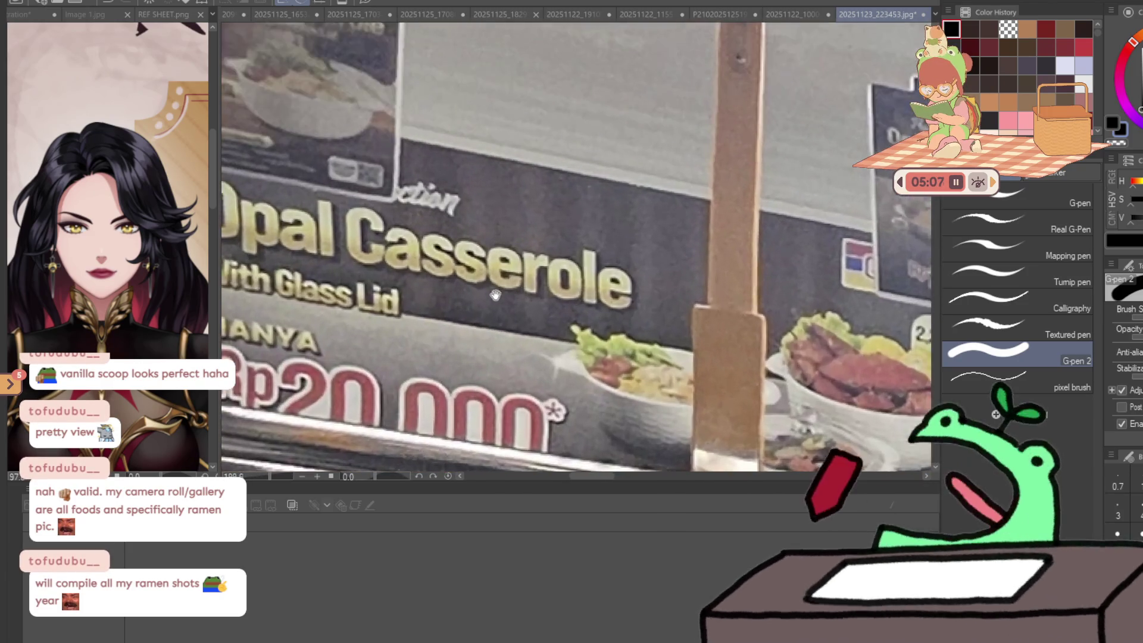
scroll(551, 262, "up", 2)
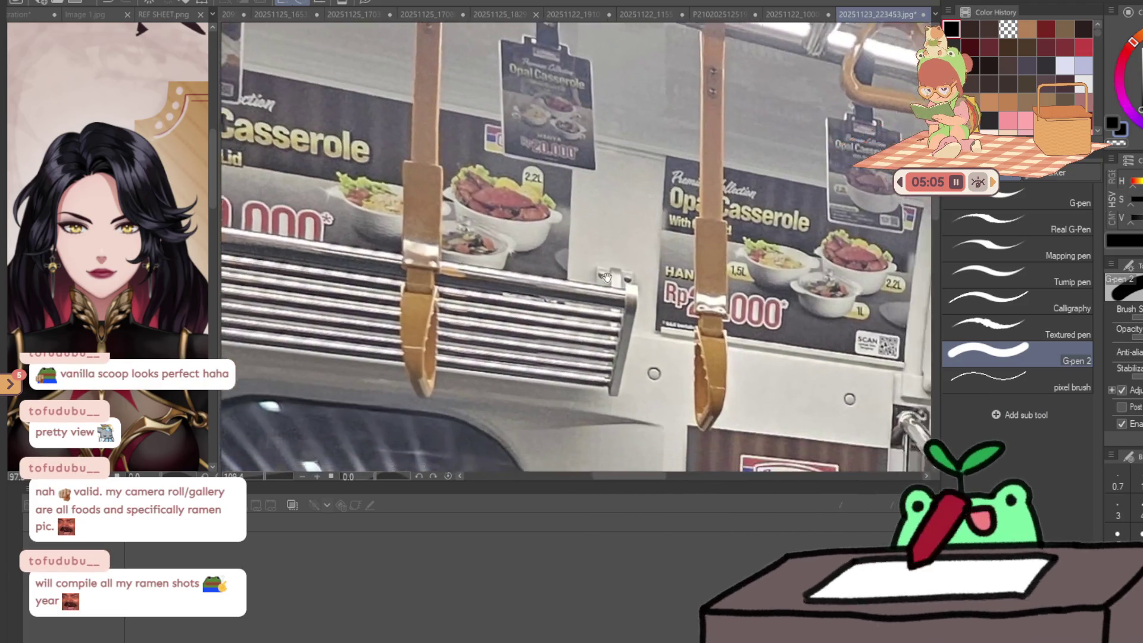
scroll(391, 222, "up", 2)
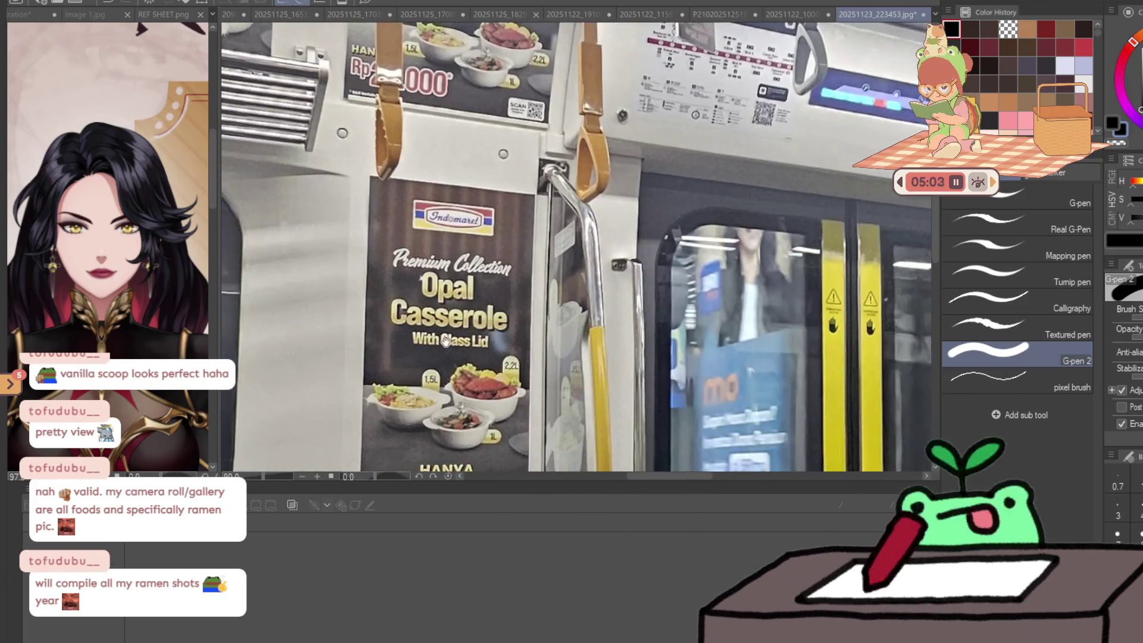
scroll(429, 315, "up", 2)
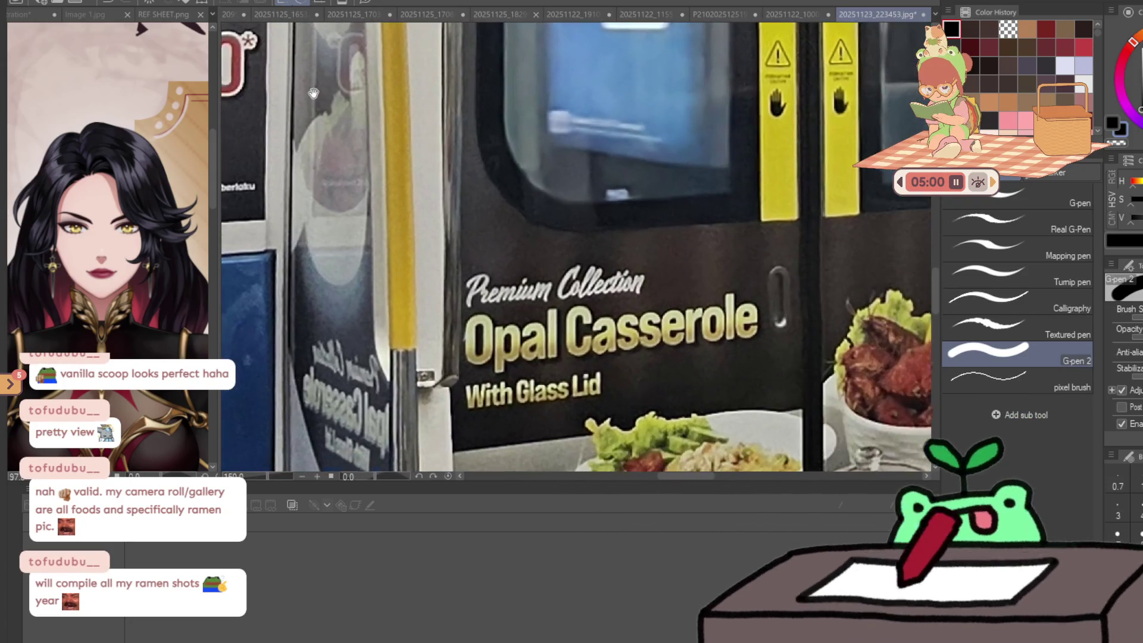
left_click_drag(552, 379, 402, 219)
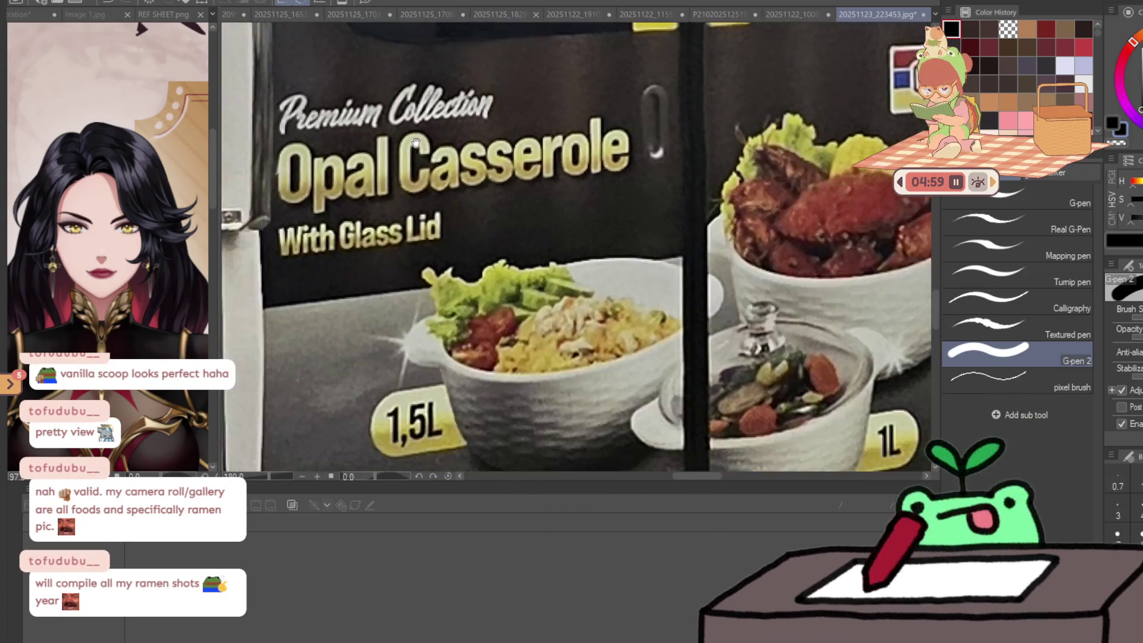
scroll(416, 142, "down", 1)
scroll(413, 172, "up", 1)
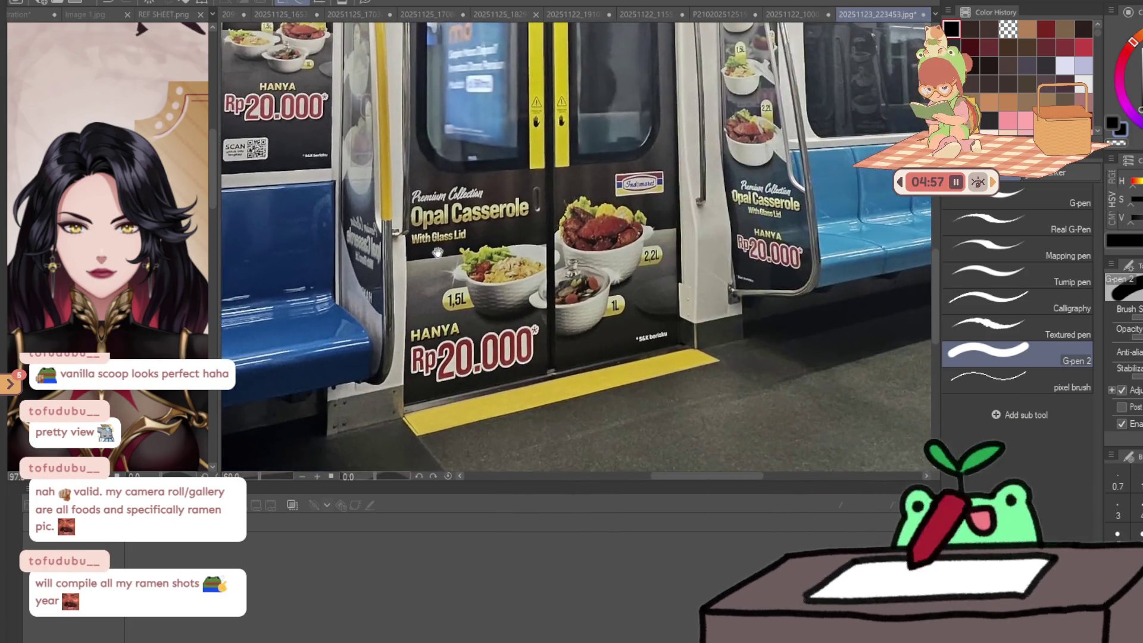
scroll(715, 235, "up", 3)
scroll(692, 182, "down", 3)
scroll(629, 225, "up", 3)
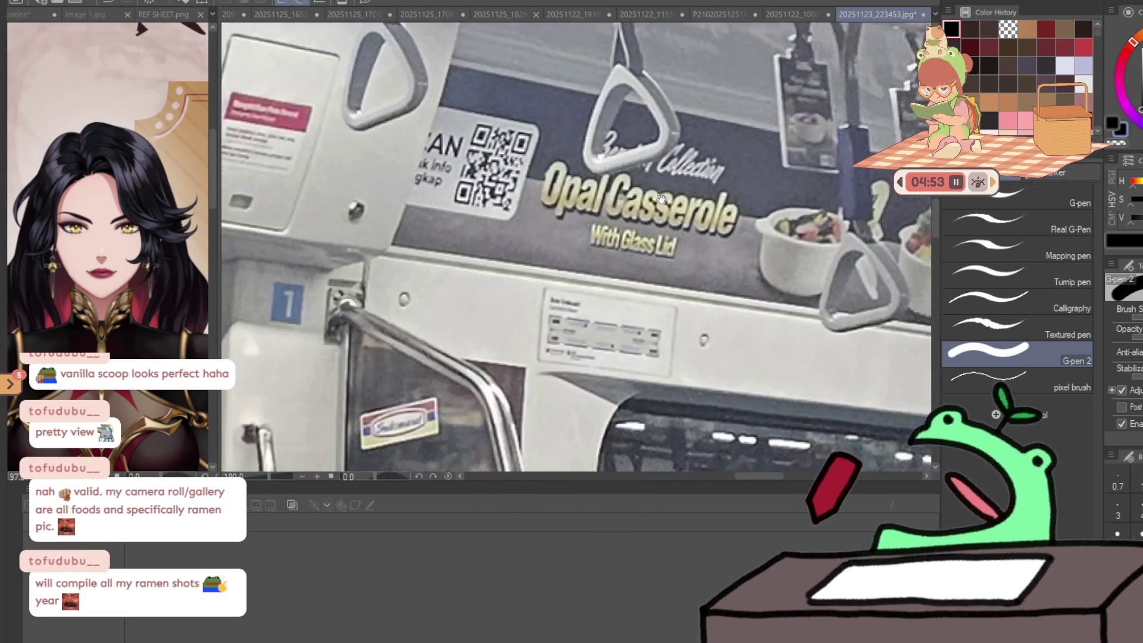
scroll(661, 198, "down", 2)
scroll(653, 174, "up", 2)
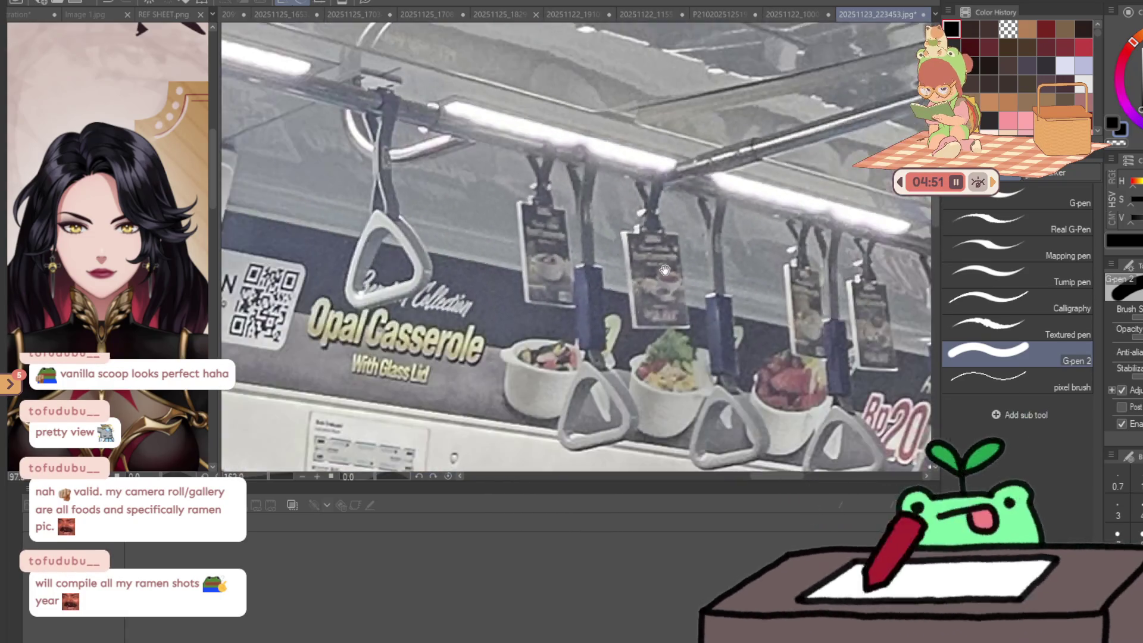
- Pan over to the train door and blue seats and zoom around them
left_click_drag(665, 270, 308, 68)
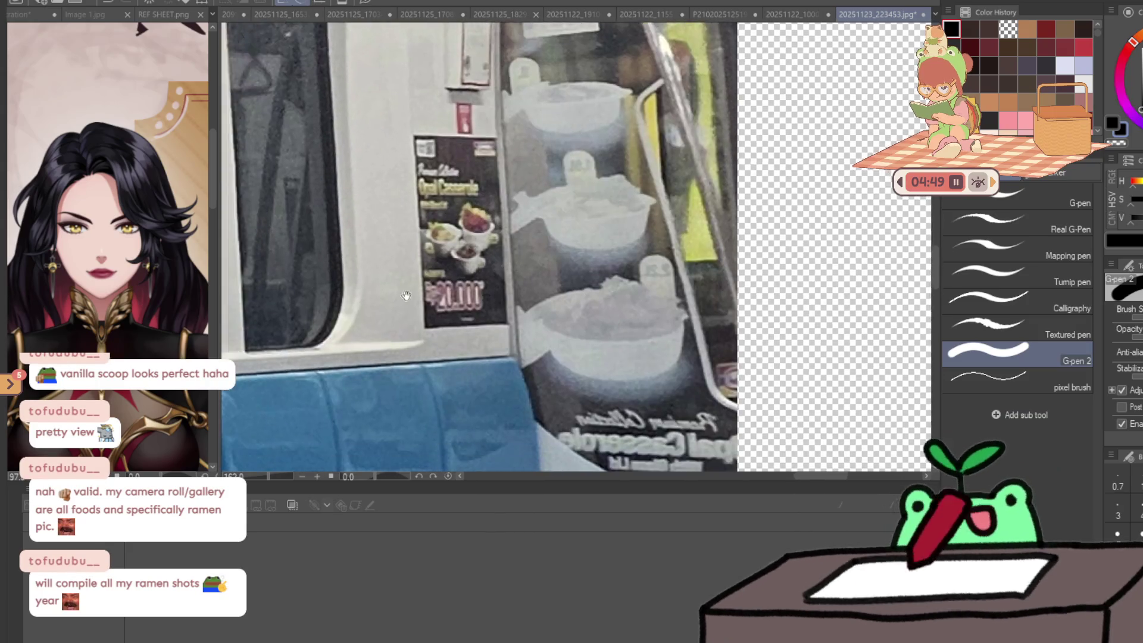
scroll(476, 239, "up", 4)
scroll(601, 305, "down", 4)
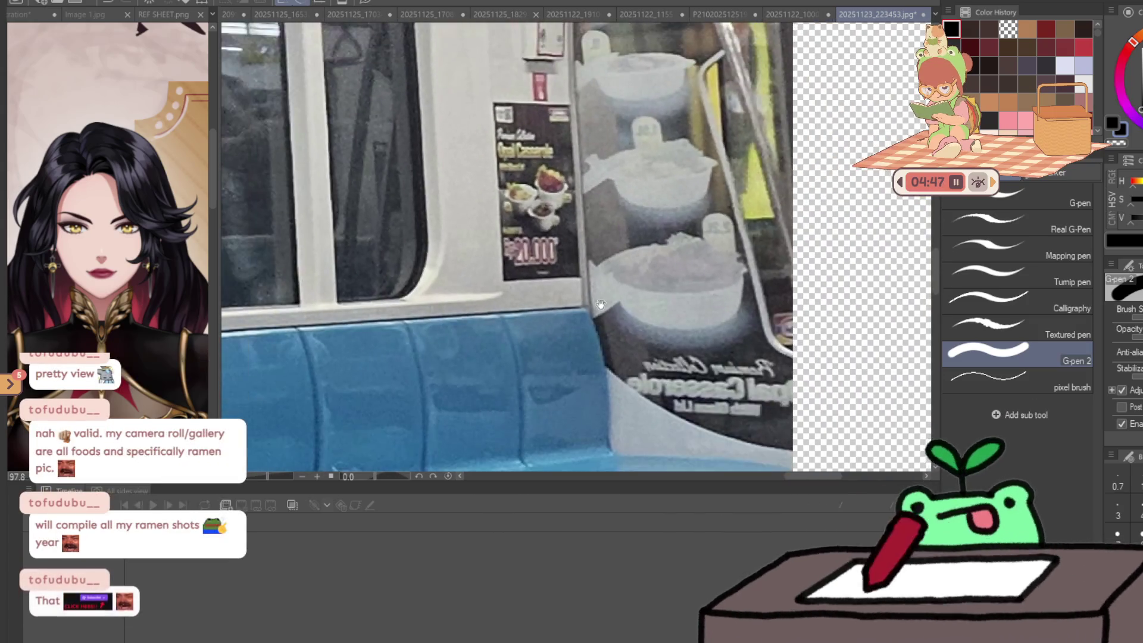
scroll(601, 304, "down", 6)
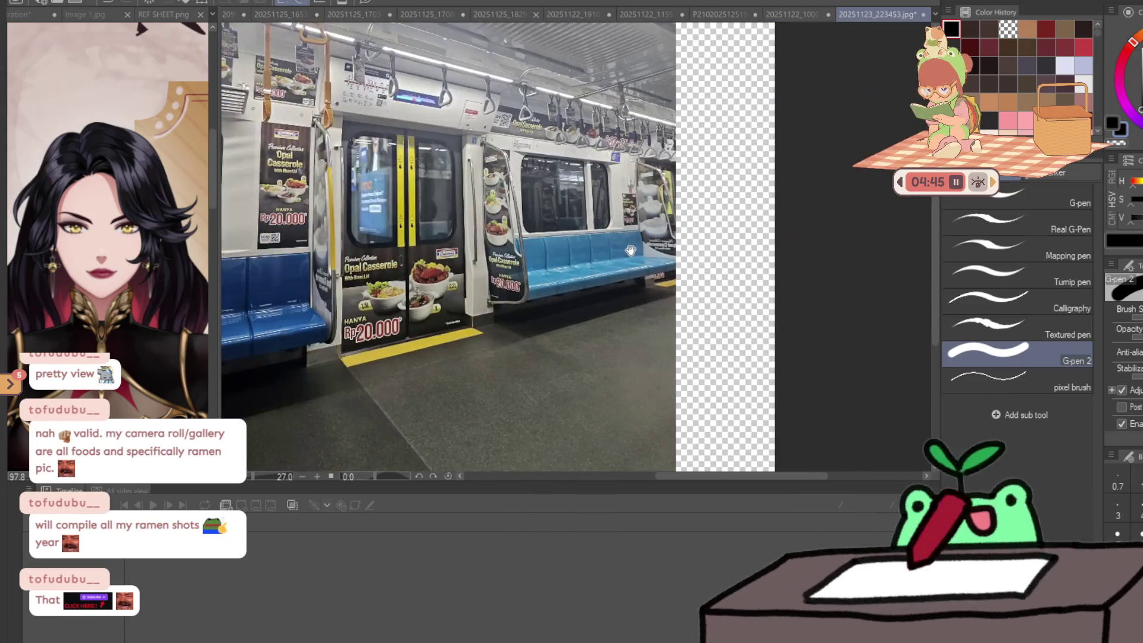
scroll(630, 250, "down", 2)
scroll(439, 249, "up", 2)
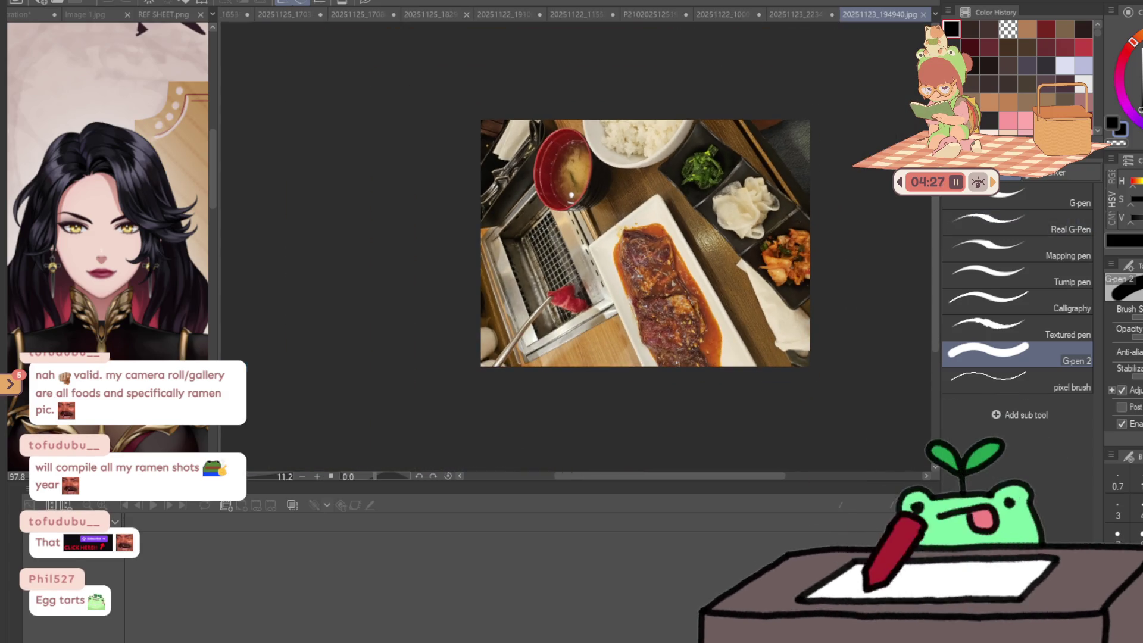
- Rotate the yakiniku meal photo upright with free transform
key("ctrl+t")
mouse_move(842, 191)
left_mouse_down()
mouse_move(792, 353)
mouse_move(691, 417)
left_mouse_up()
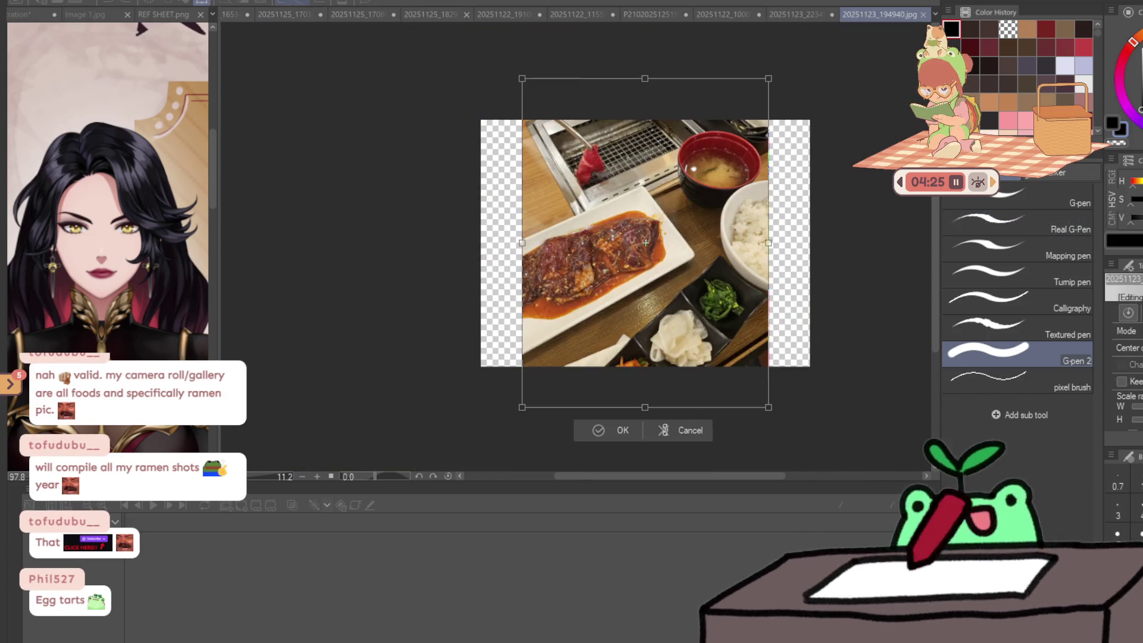
scroll(655, 138, "up", 4)
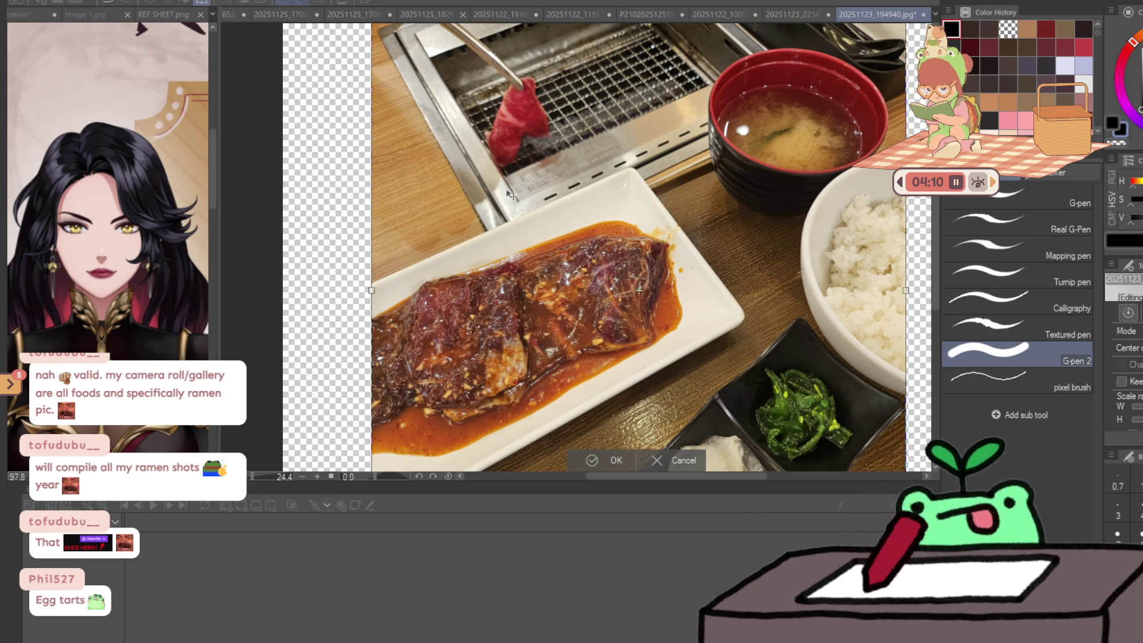
key("Return")
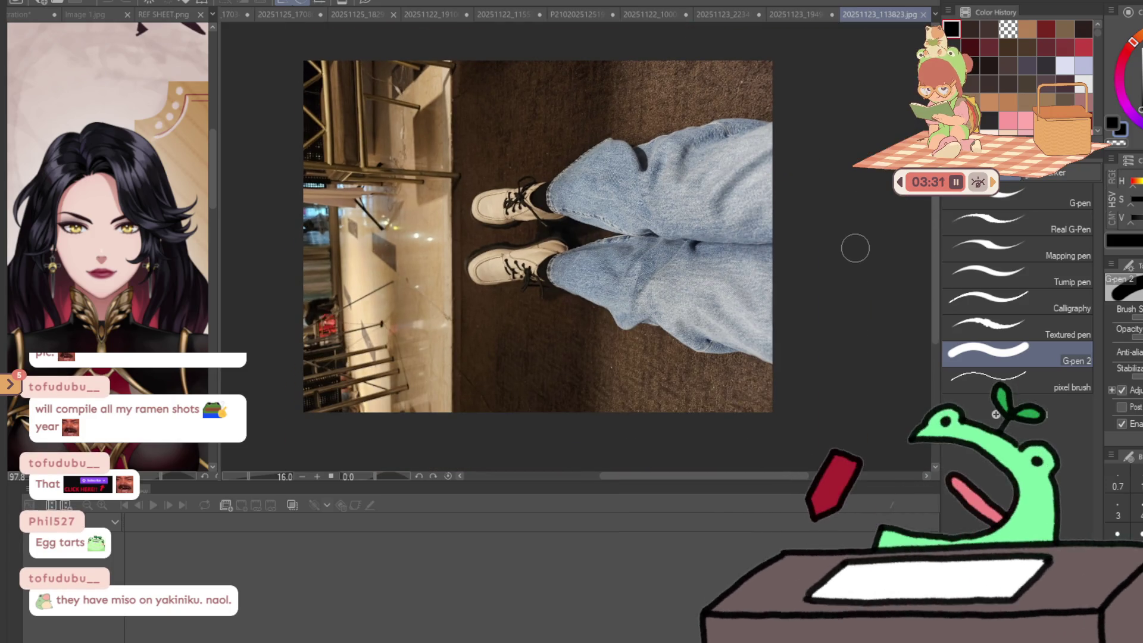
- Rotate the sneakers photo a quarter turn and shrink it proportionally
key("ctrl+t")
mouse_move(855, 247)
left_mouse_down()
mouse_move(574, 266)
mouse_move(568, 239)
left_mouse_up()
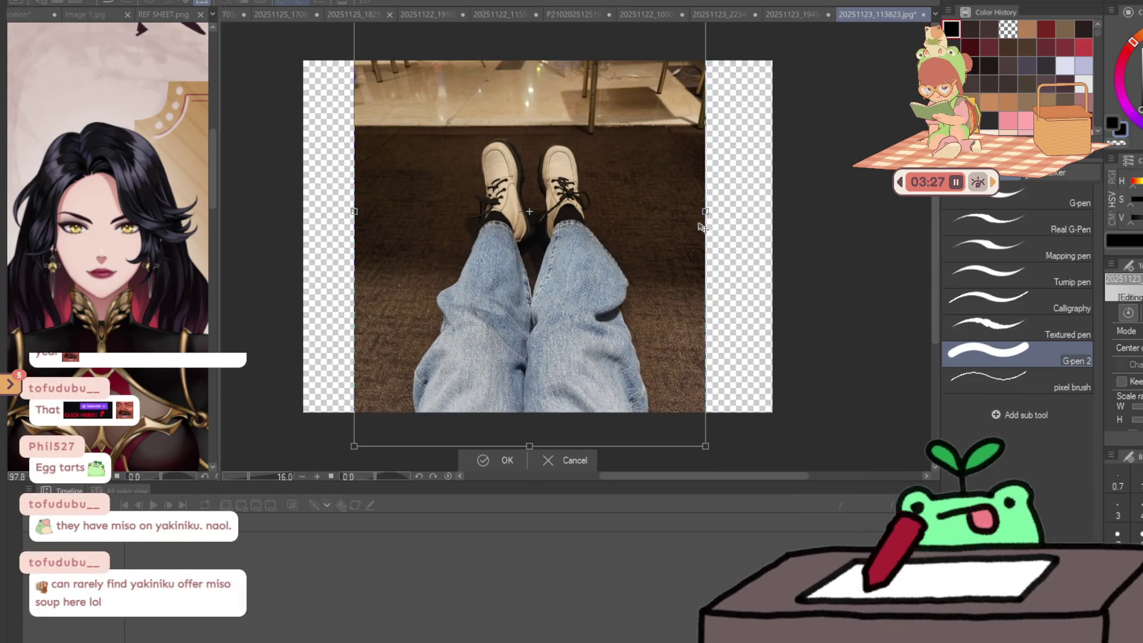
mouse_move(704, 213)
left_mouse_down()
mouse_move(620, 248)
mouse_move(599, 269)
mouse_move(604, 290)
left_mouse_up()
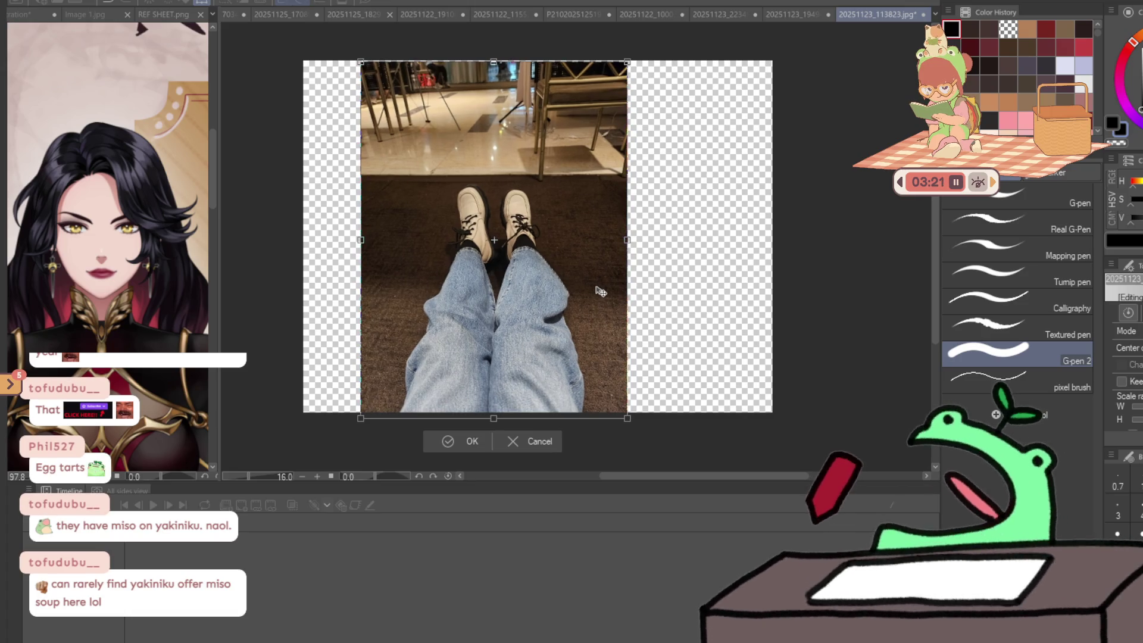
scroll(463, 235, "up", 2)
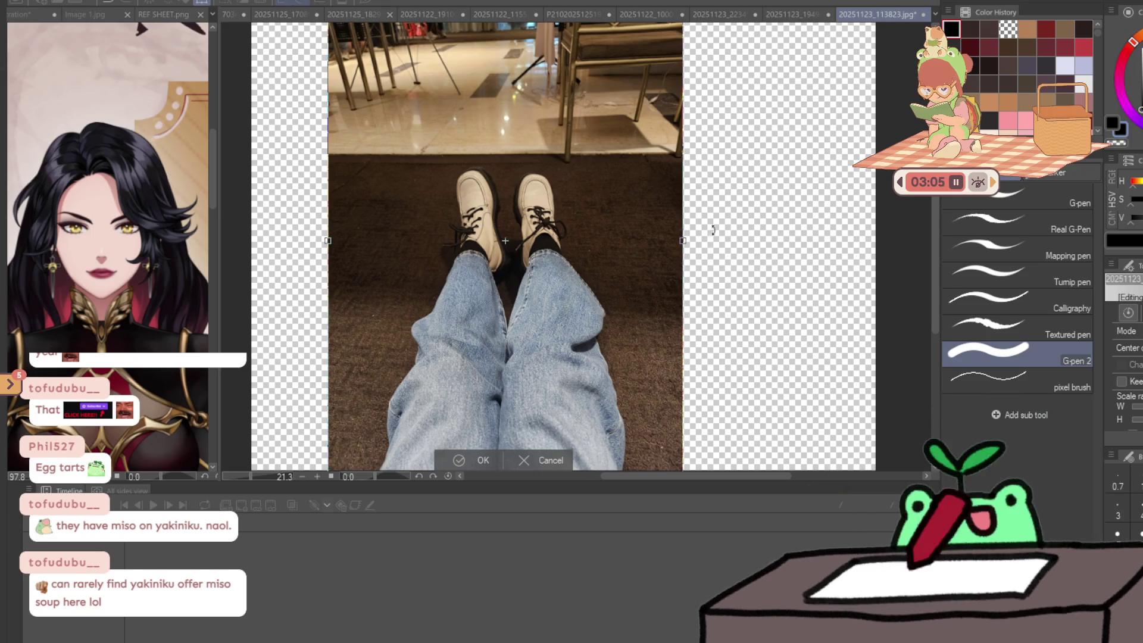
- Cancel that transform and return to the yakiniku photo 20251123_194940.jpg
left_click(542, 460)
left_click(797, 16)
scroll(784, 175, "down", 3)
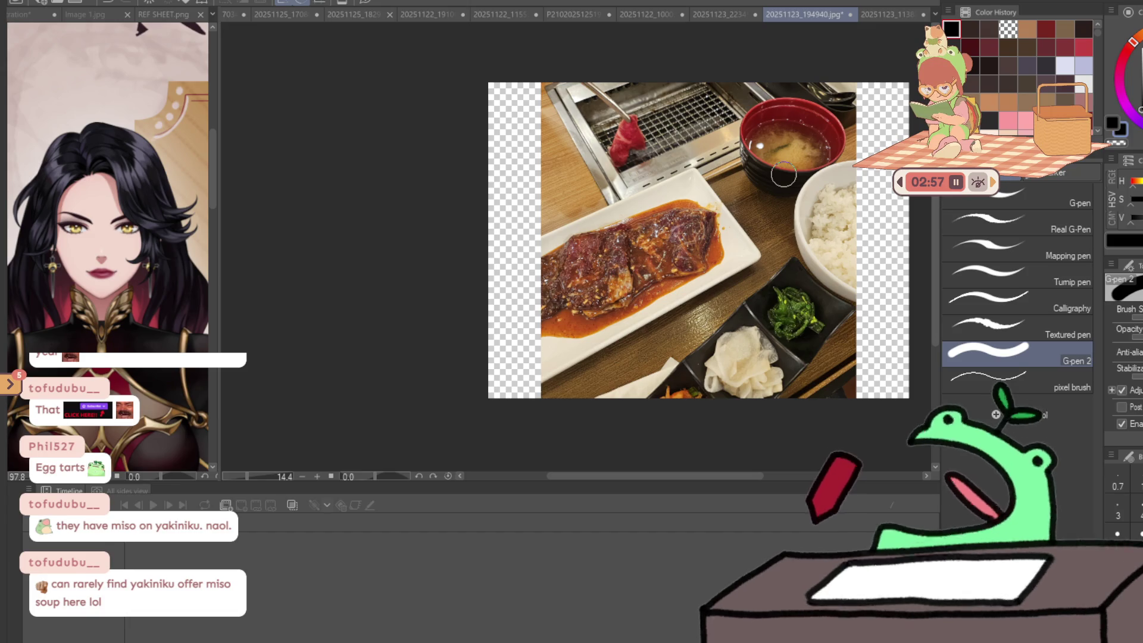
scroll(692, 424, "up", 2)
scroll(692, 424, "up", 6)
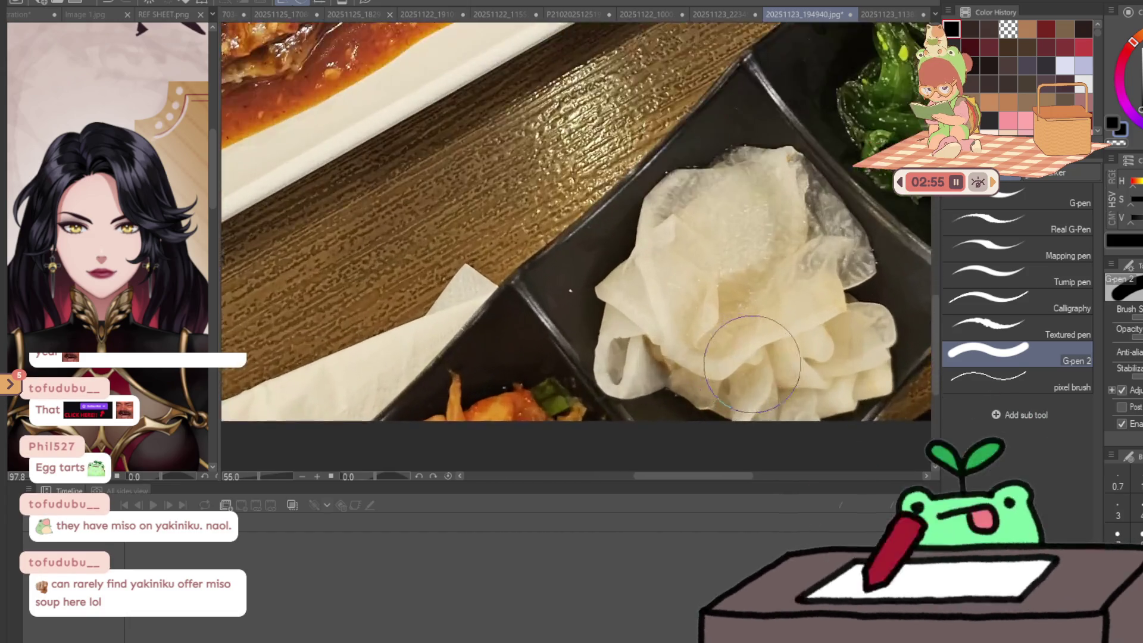
scroll(813, 271, "down", 8)
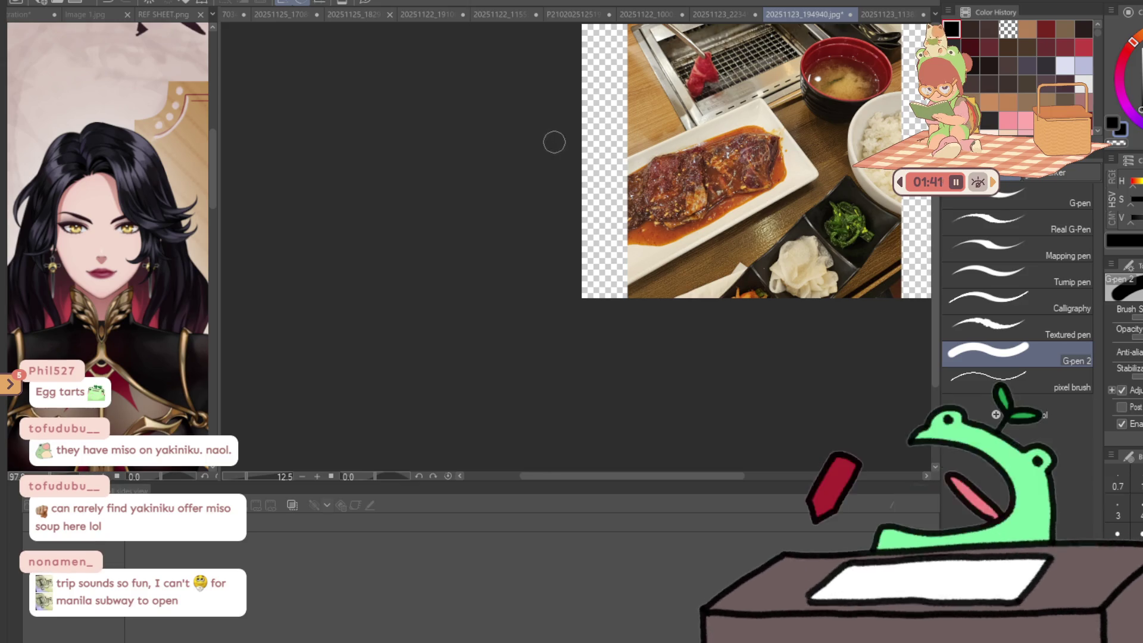
- Zoom and pan to bring the aquarium photo and its caption into view
scroll(561, 154, "up", 5)
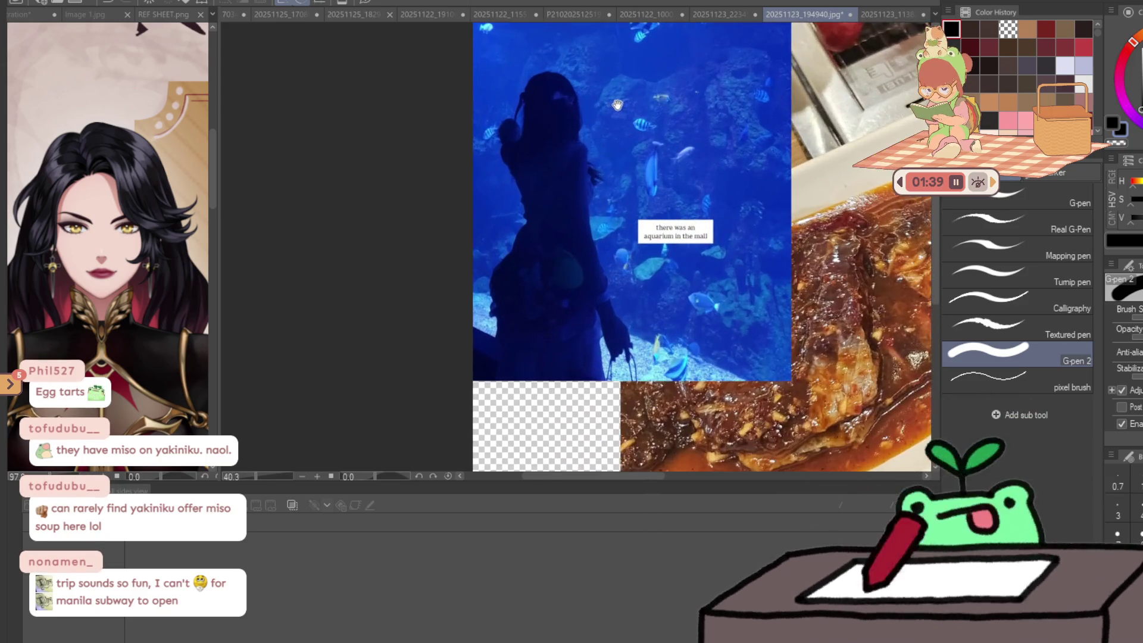
mouse_move(617, 105)
left_mouse_down()
mouse_move(587, 204)
mouse_move(594, 119)
mouse_move(620, 143)
left_mouse_up()
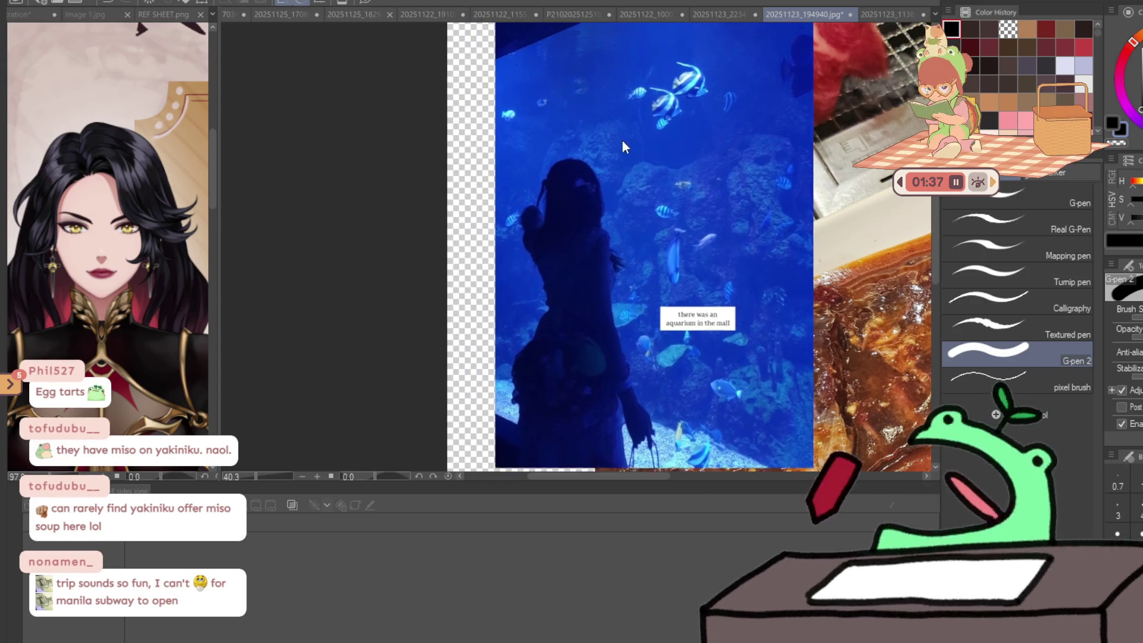
scroll(689, 214, "up", 2)
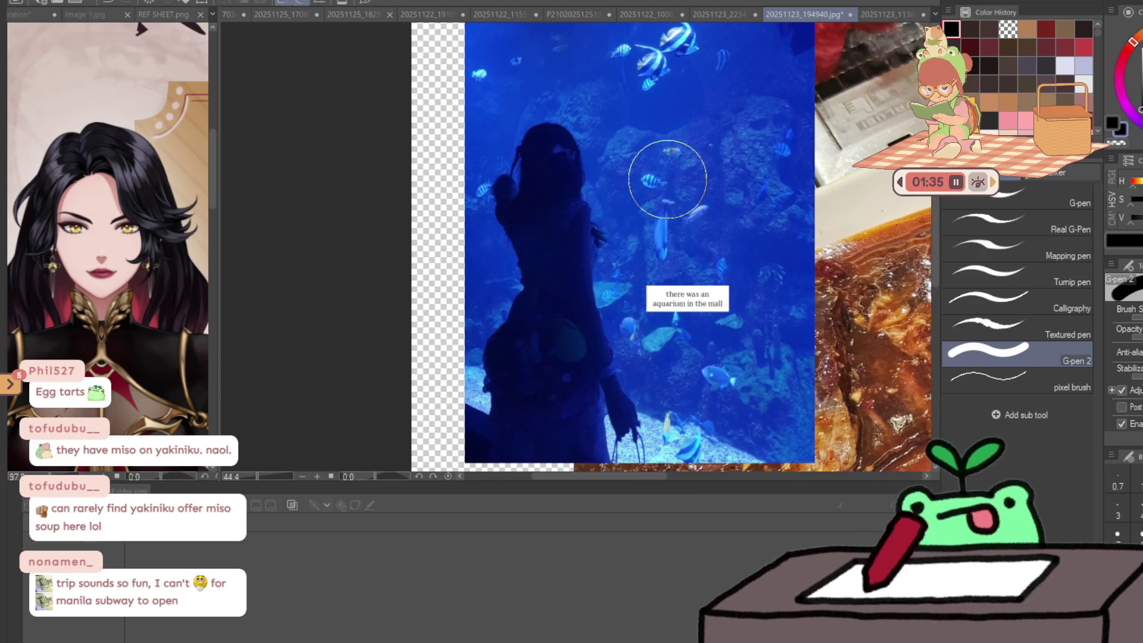
scroll(661, 176, "up", 1)
scroll(666, 187, "up", 2)
scroll(661, 191, "down", 2)
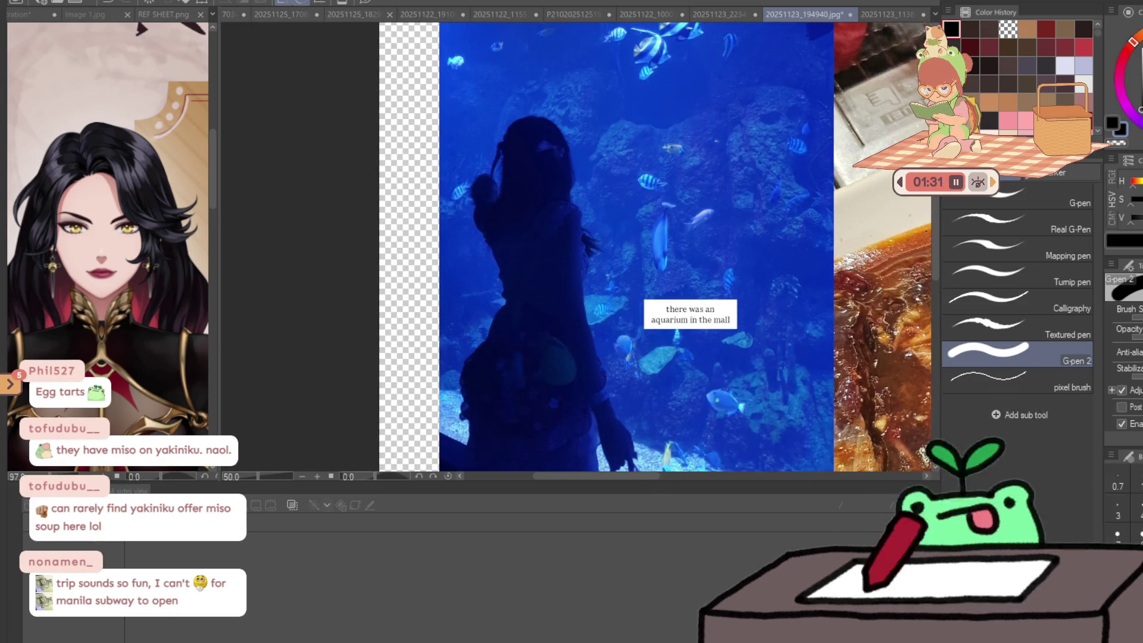
- Open the aquarium photo as new document Illustration3 and zoom across it
key("ctrl+n")
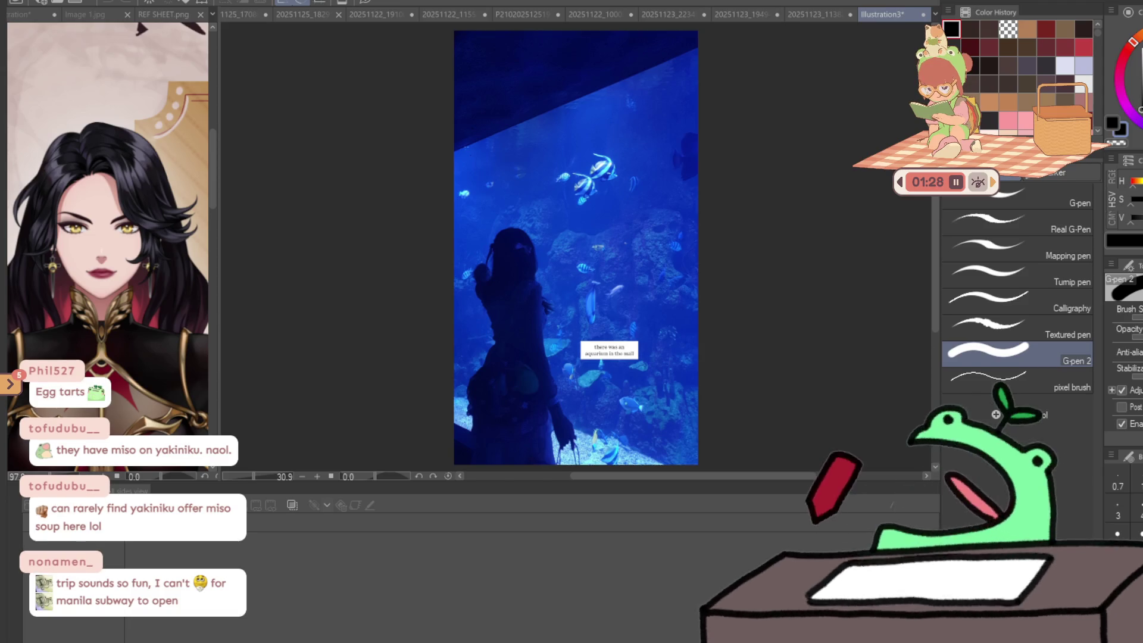
scroll(761, 237, "up", 1)
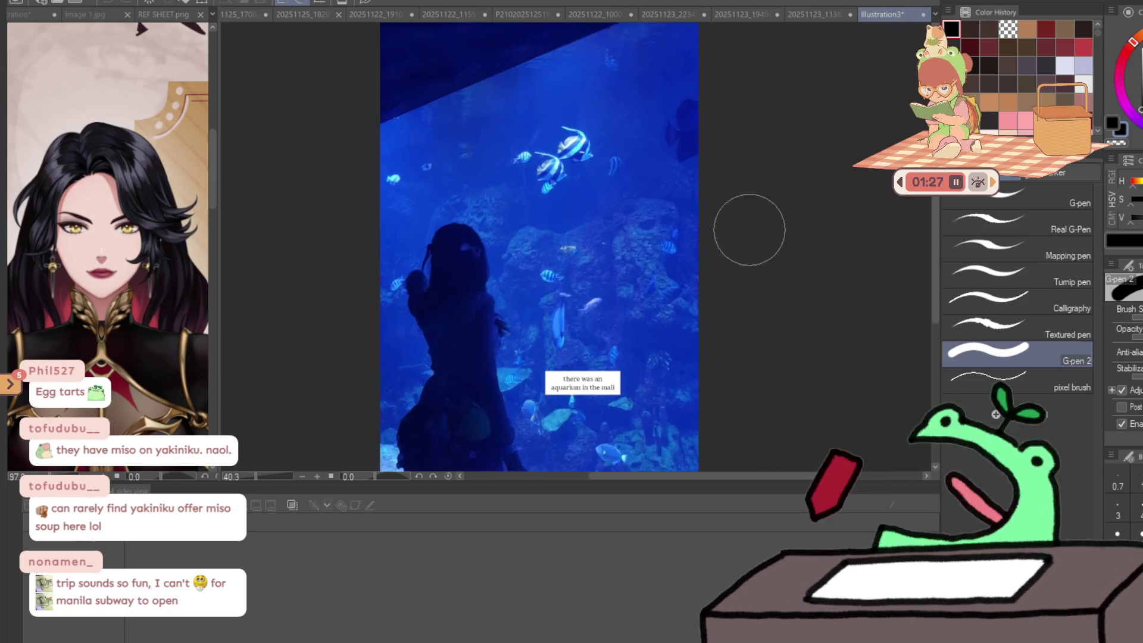
scroll(761, 237, "up", 2)
left_click_drag(624, 328, 681, 225)
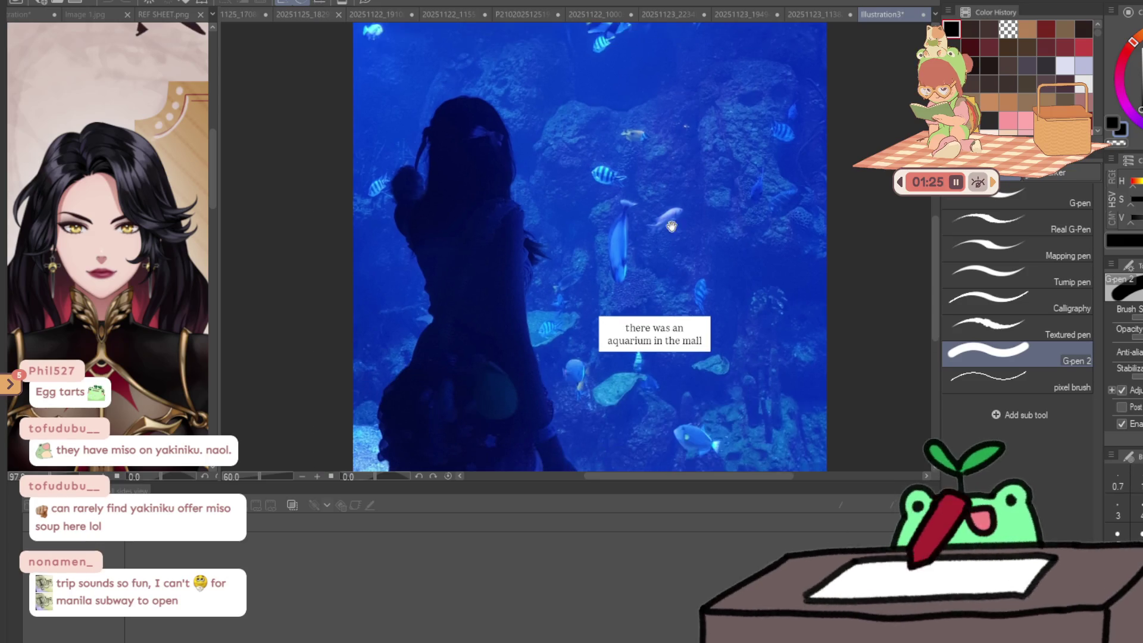
scroll(681, 225, "up", 2)
scroll(537, 281, "down", 3)
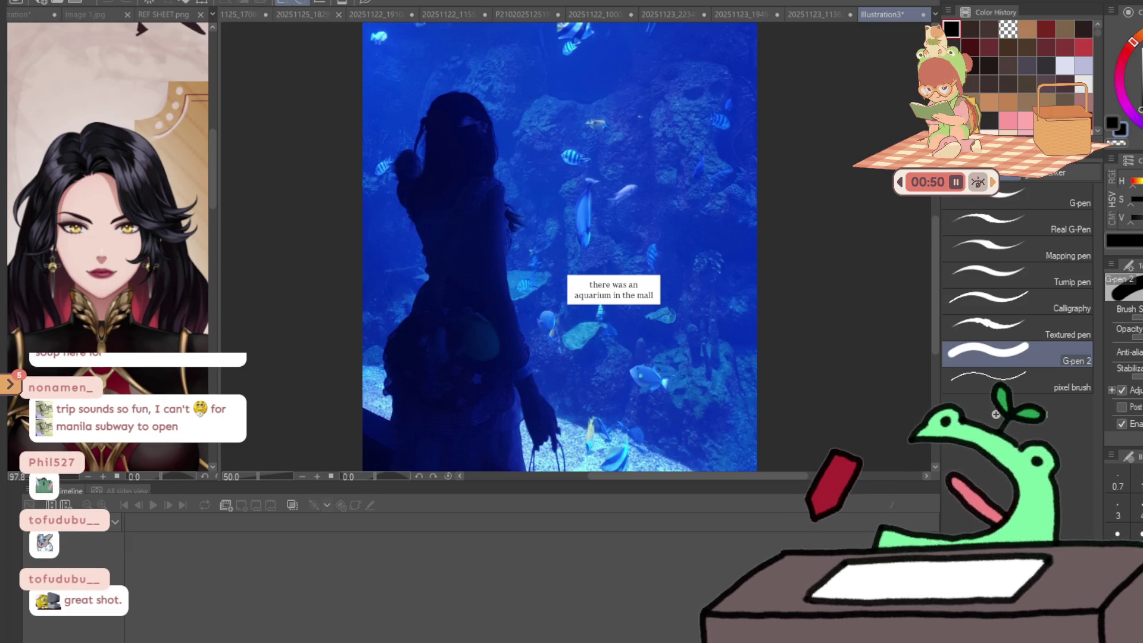
scroll(573, 192, "down", 3)
- Show the night-city photo and zoom around it
key("Delete")
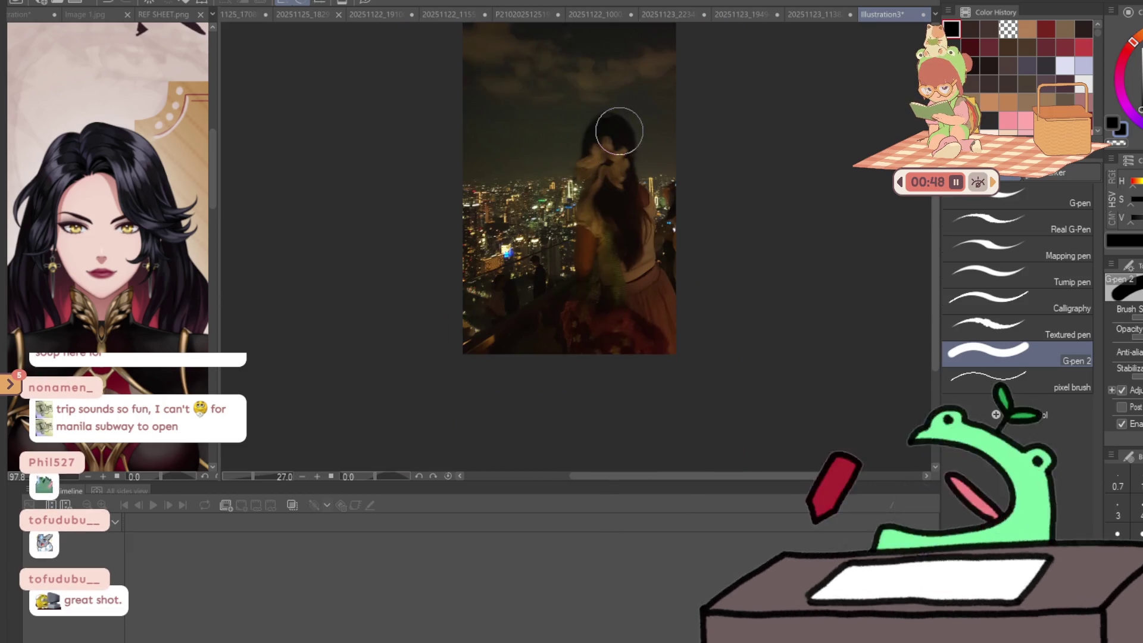
scroll(619, 131, "up", 3)
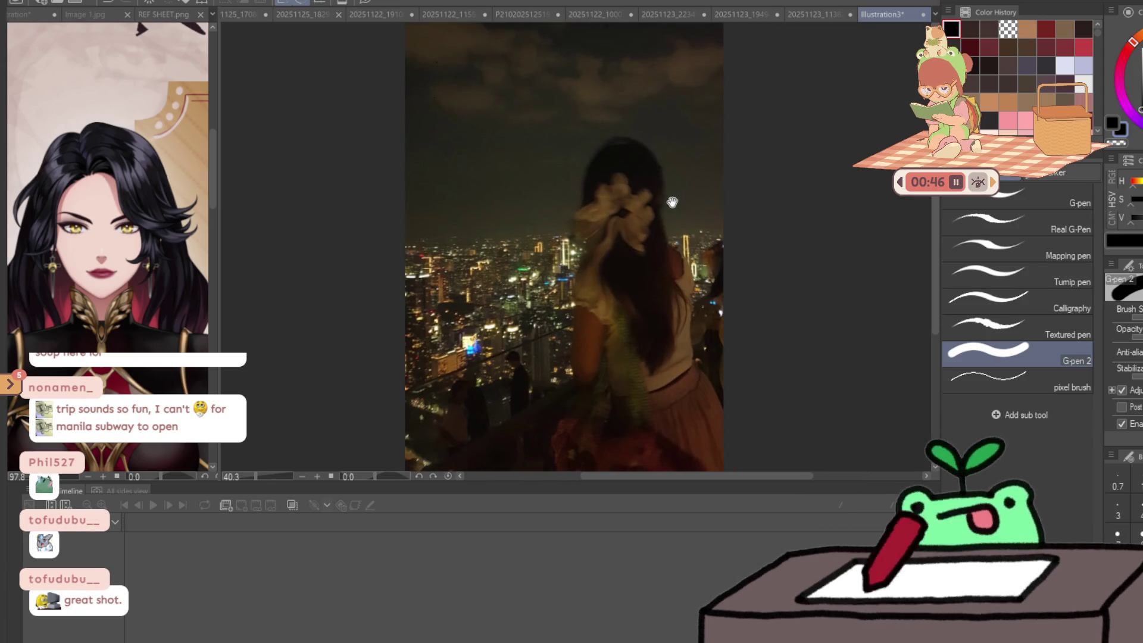
scroll(672, 202, "down", 2)
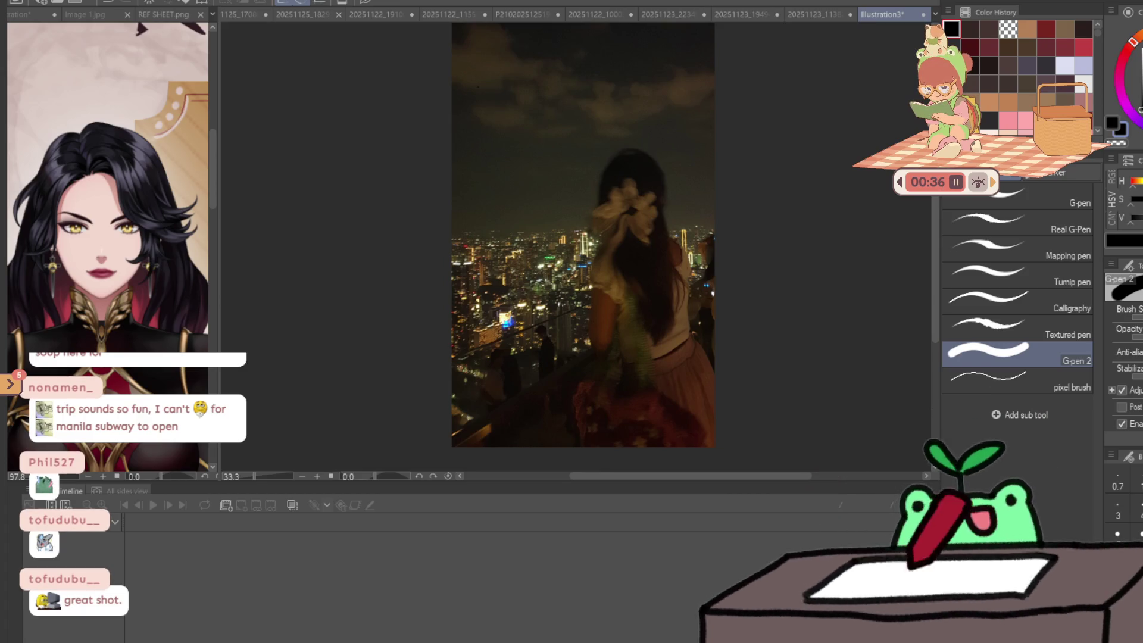
scroll(509, 295, "up", 1)
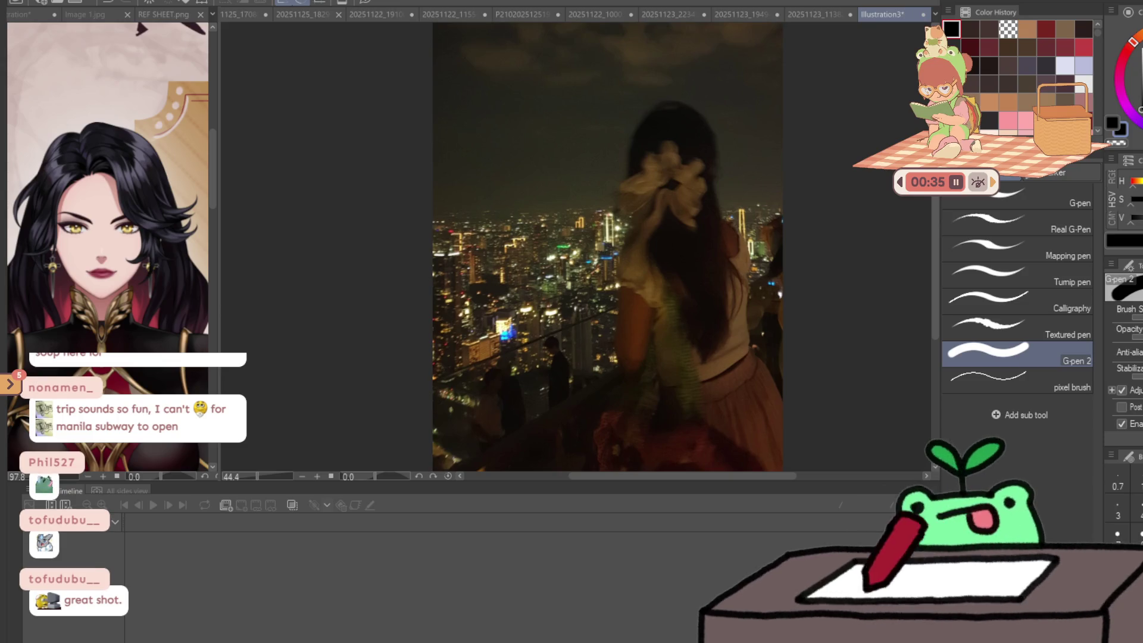
scroll(766, 291, "right", 3)
- Flip between the shoes-and-jeans photo and the aquarium illustration, viewing the aquarium photo's bottom
left_click(799, 8)
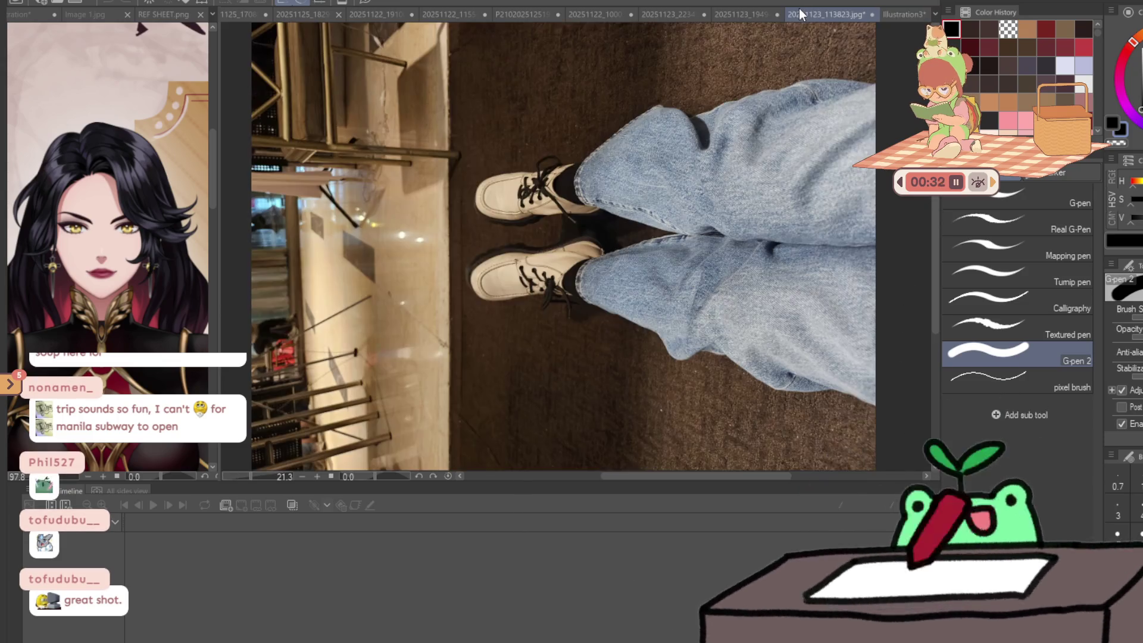
left_click(920, 15)
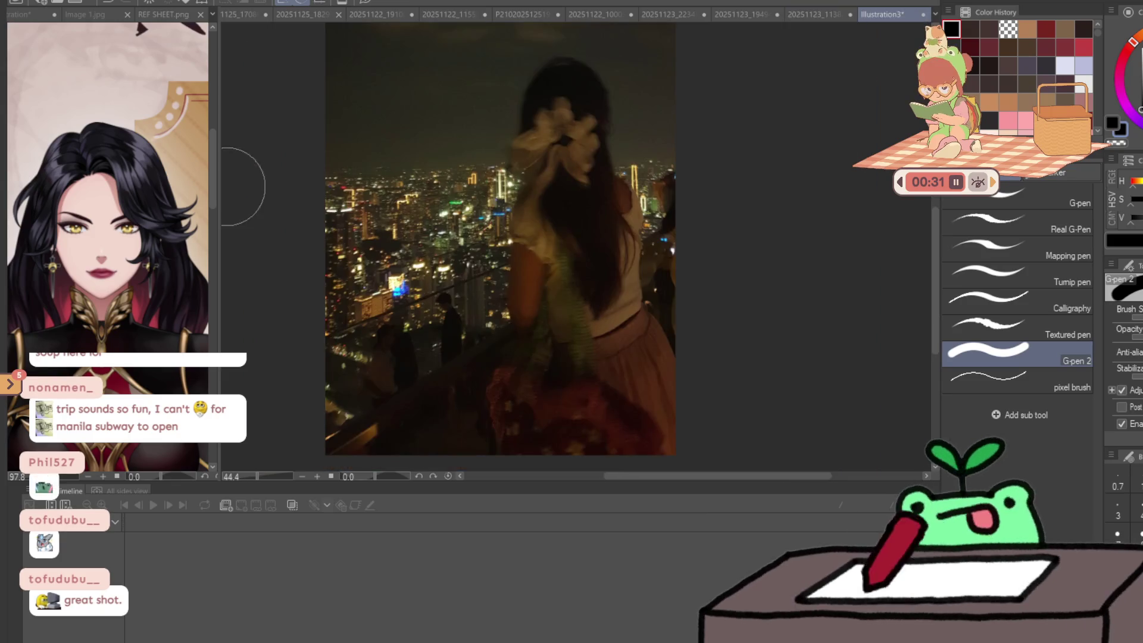
scroll(356, 387, "up", 2)
left_click_drag(356, 387, 392, 110)
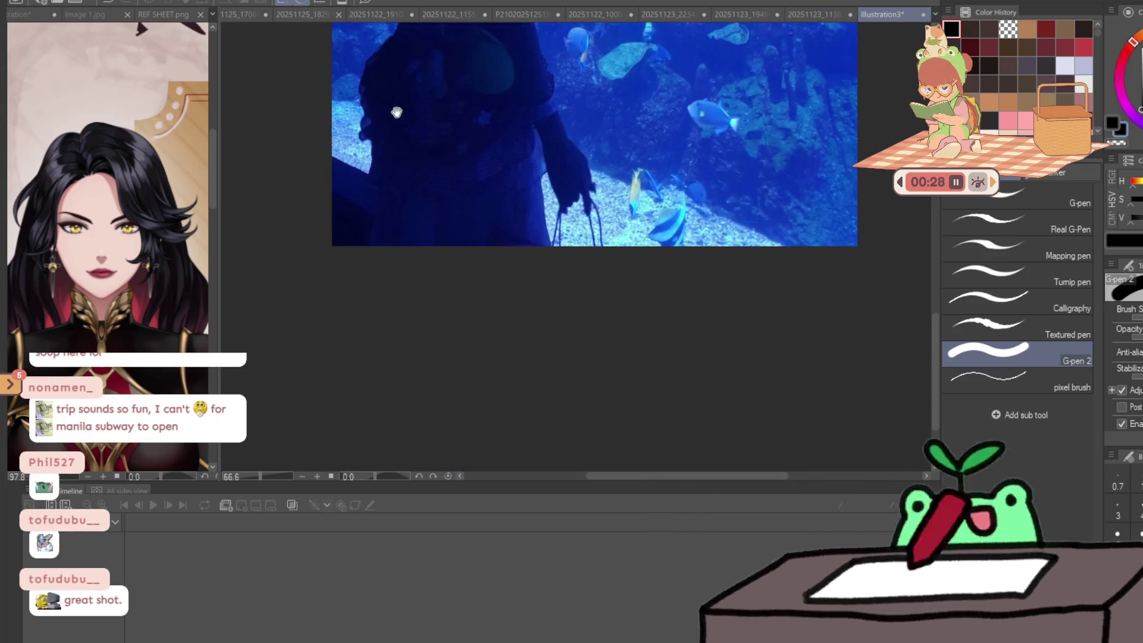
left_click(831, 16)
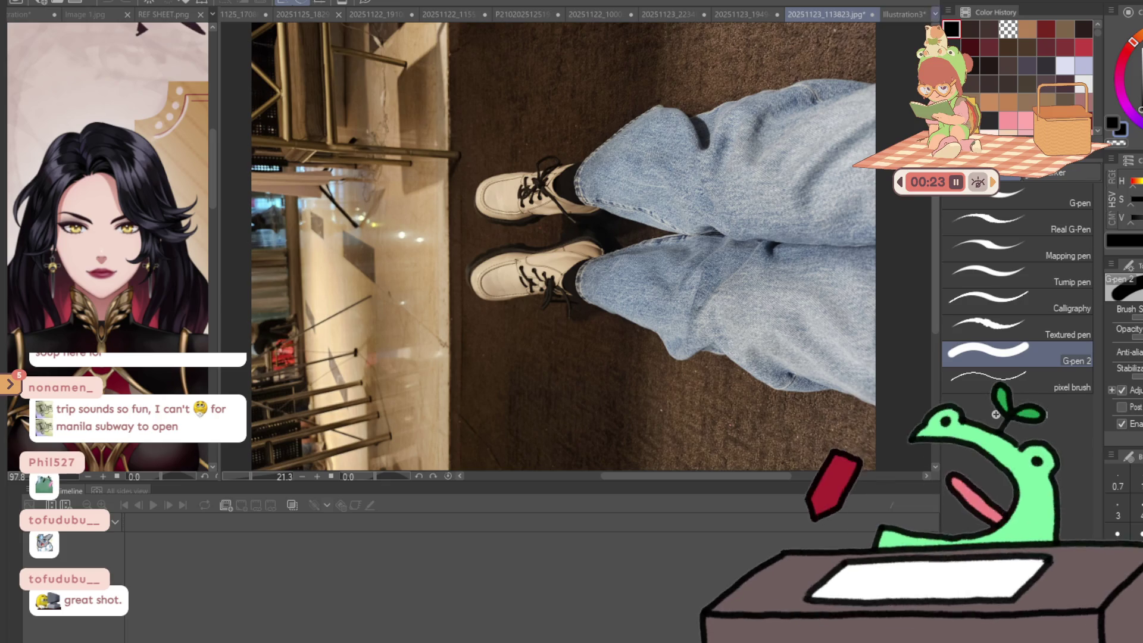
left_click(903, 15)
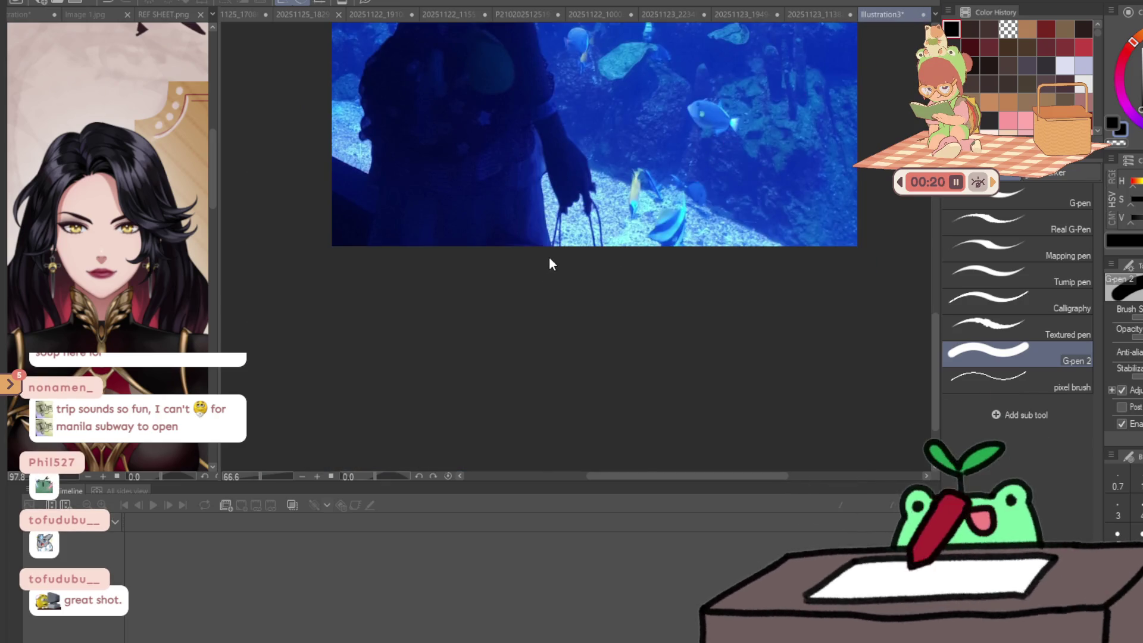
- Switch to the shoes-and-jeans photo 20251123_113823.jpg and close it
key("ctrl+shift+Tab")
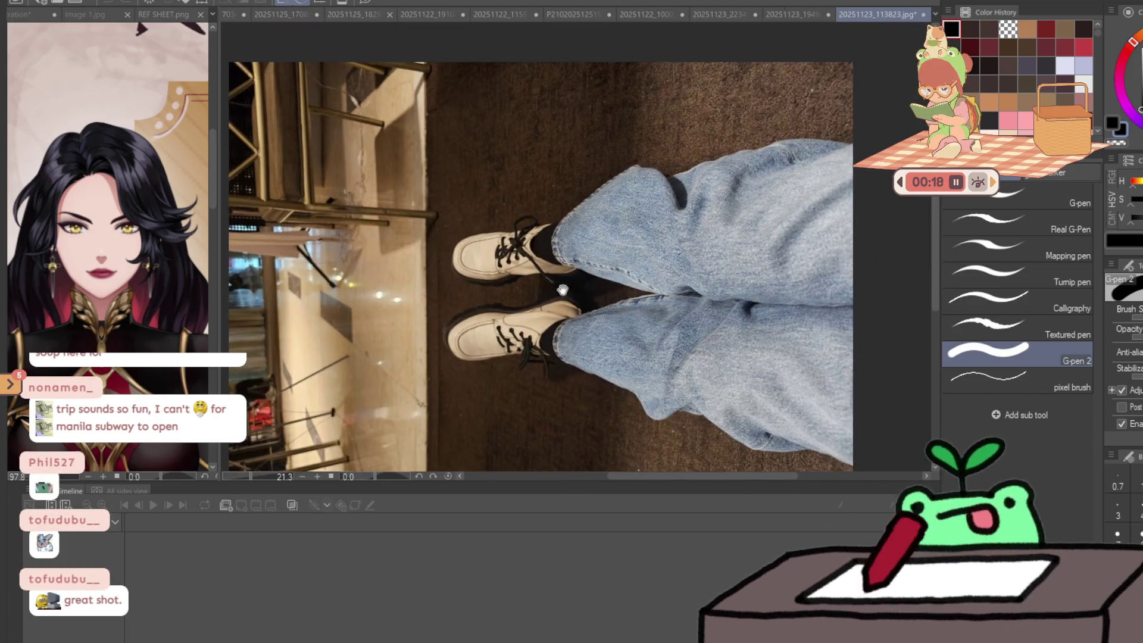
key("ctrl+w")
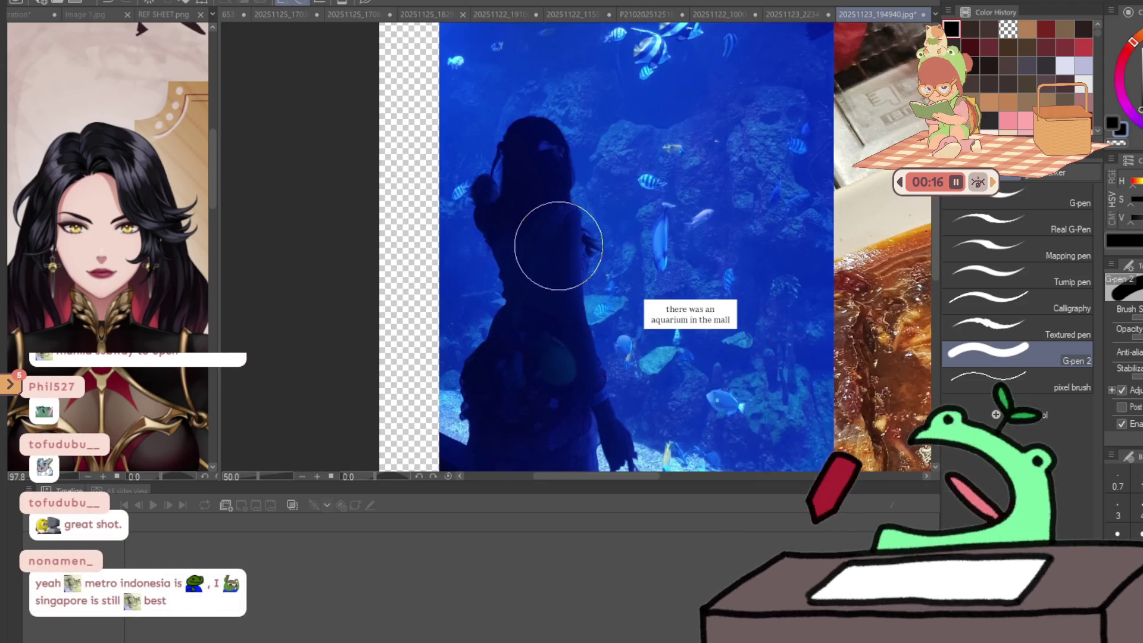
- Close the 20251123_194940.jpg tab with Ctrl+W
key("ctrl+w")
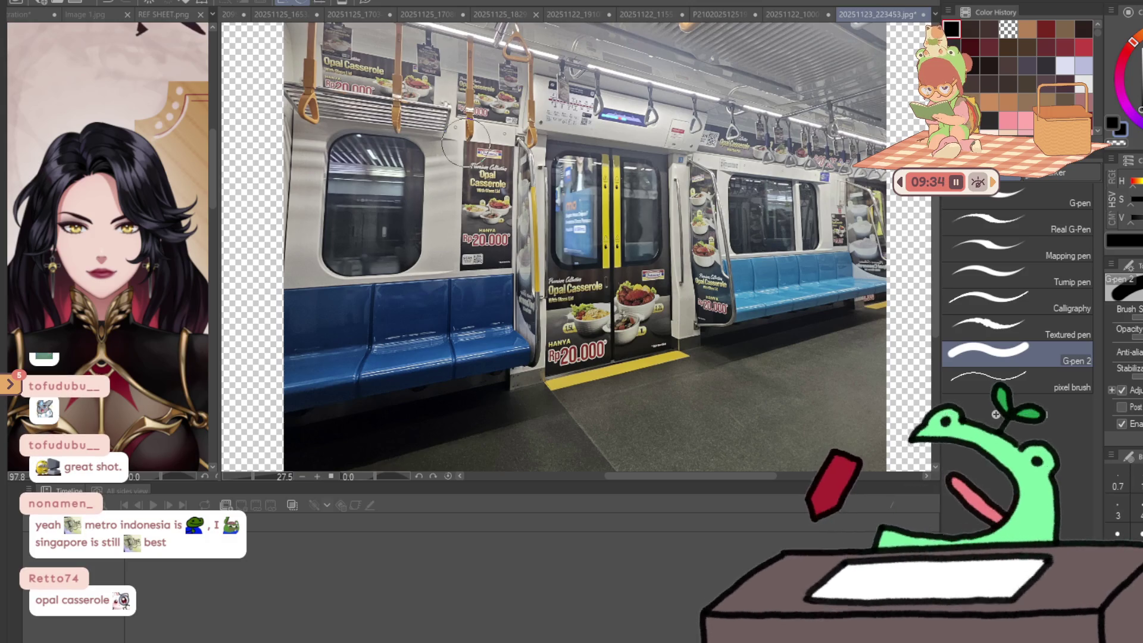
- Flip through the silver cup, ice-cream and board-game cafe photos, ending on the 20251124_203301.jpg food photo
scroll(466, 142, "down", 1)
scroll(477, 125, "up", 3)
scroll(500, 101, "down", 3)
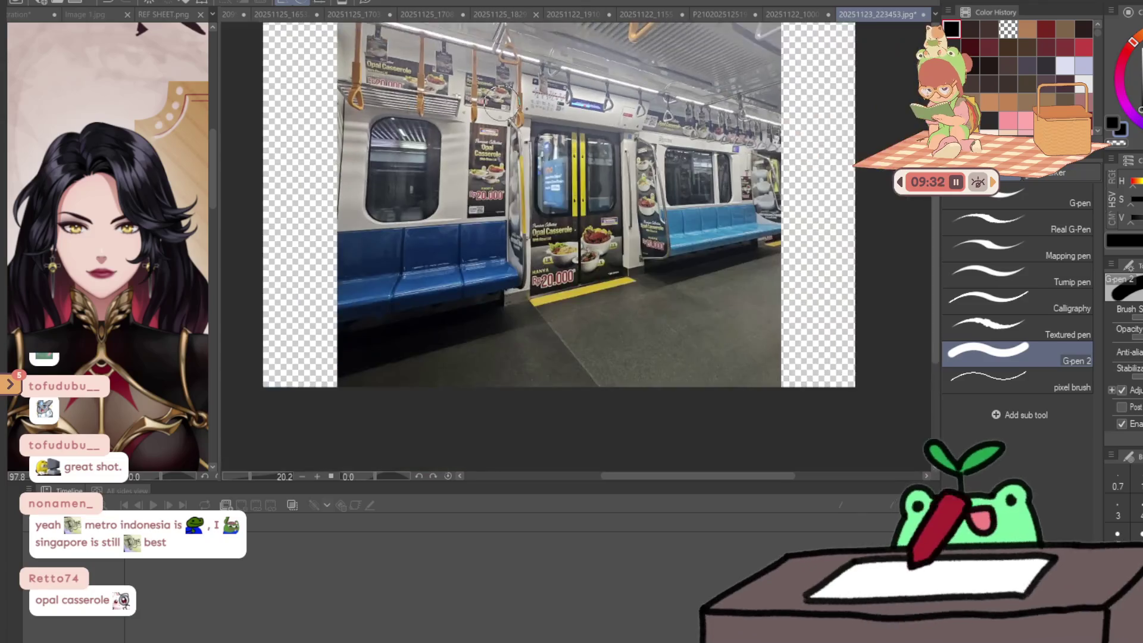
scroll(499, 101, "up", 2)
scroll(655, 178, "up", 3)
scroll(868, 203, "down", 4)
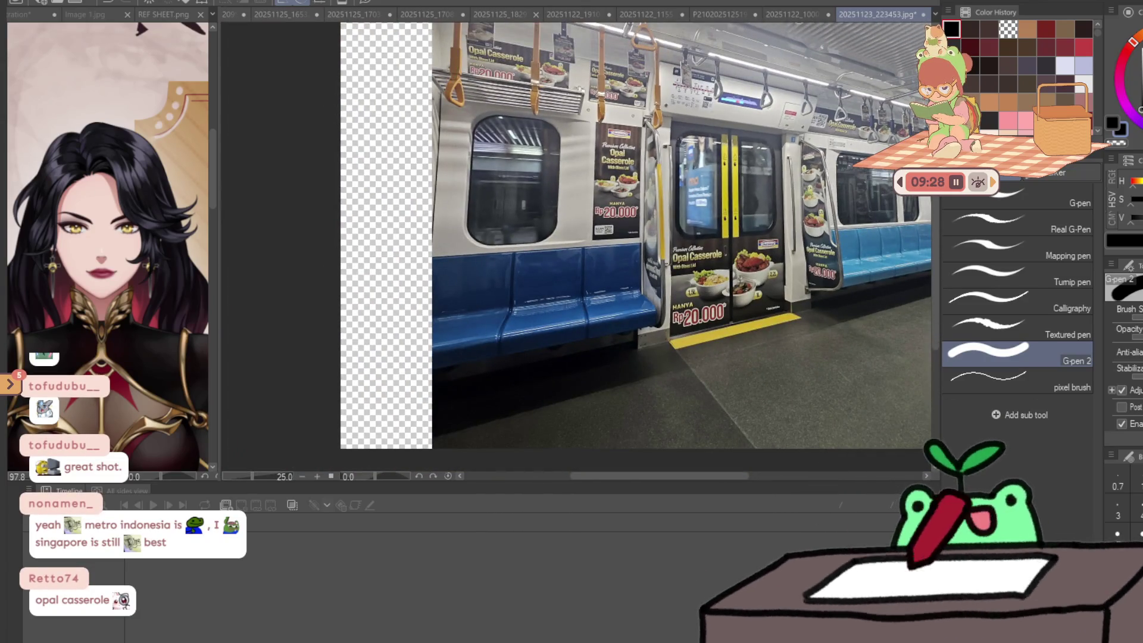
left_click(337, 13)
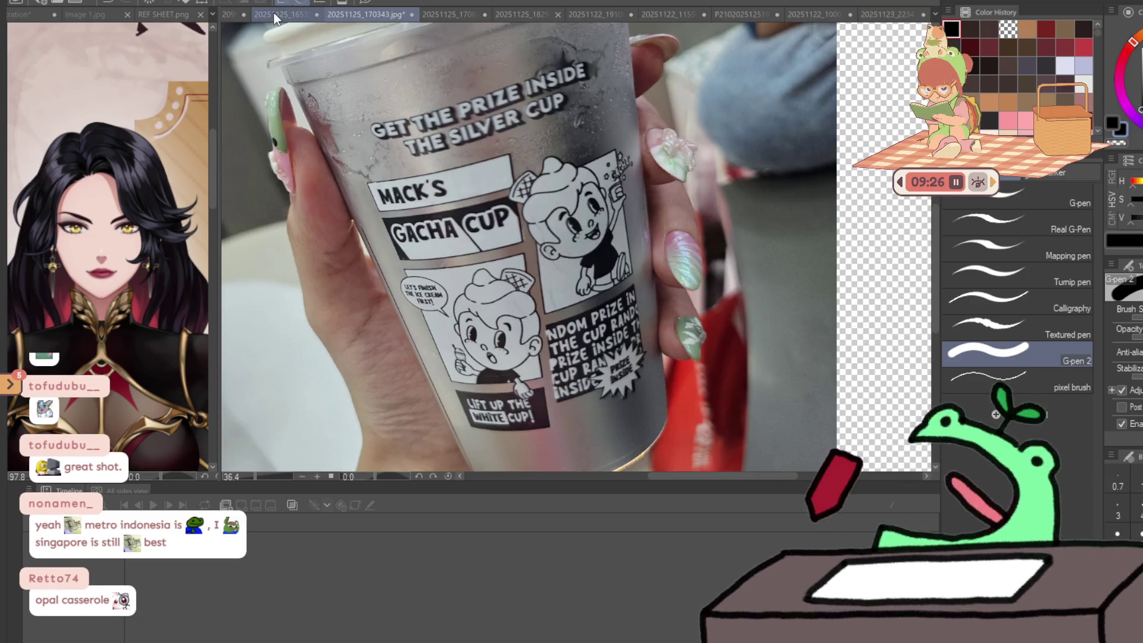
left_click(276, 16)
left_click(233, 17)
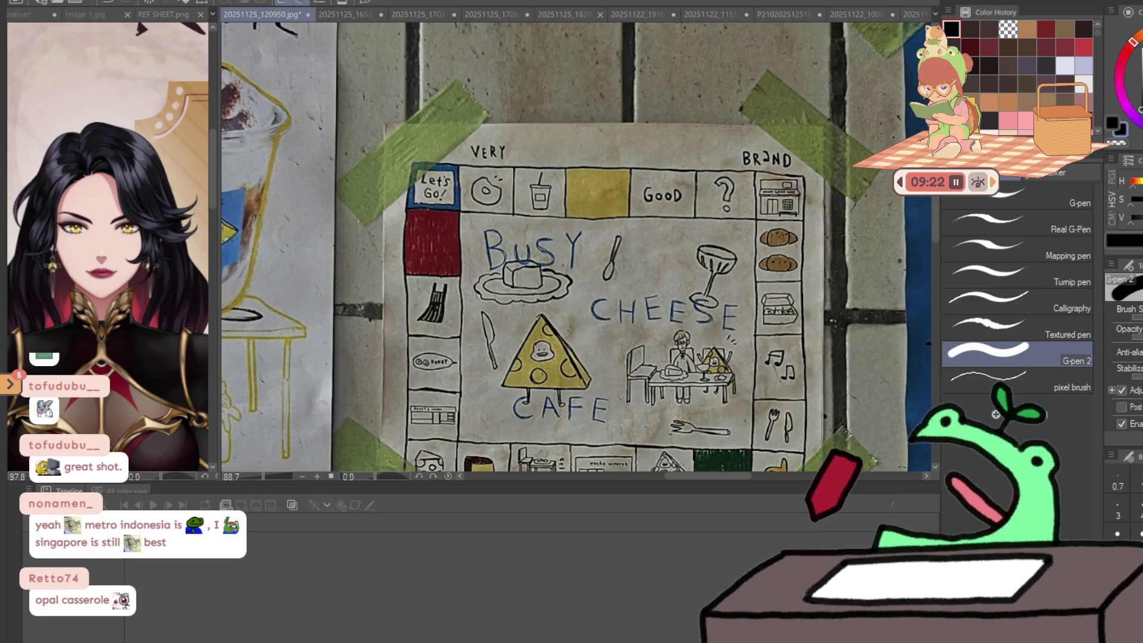
key("ctrl+Tab")
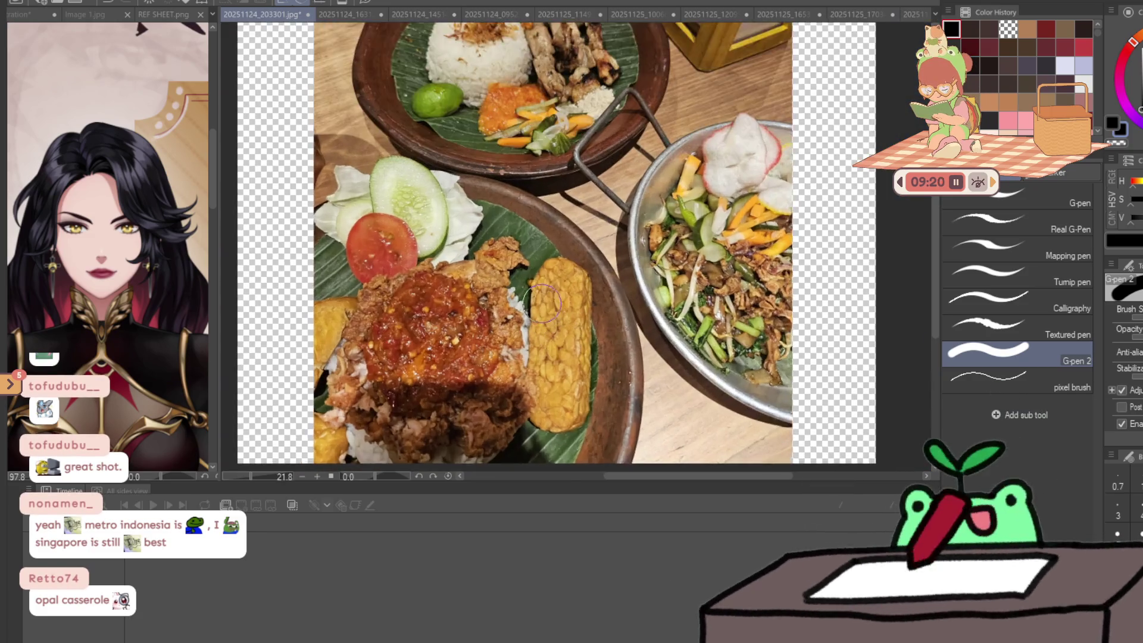
scroll(542, 304, "up", 1)
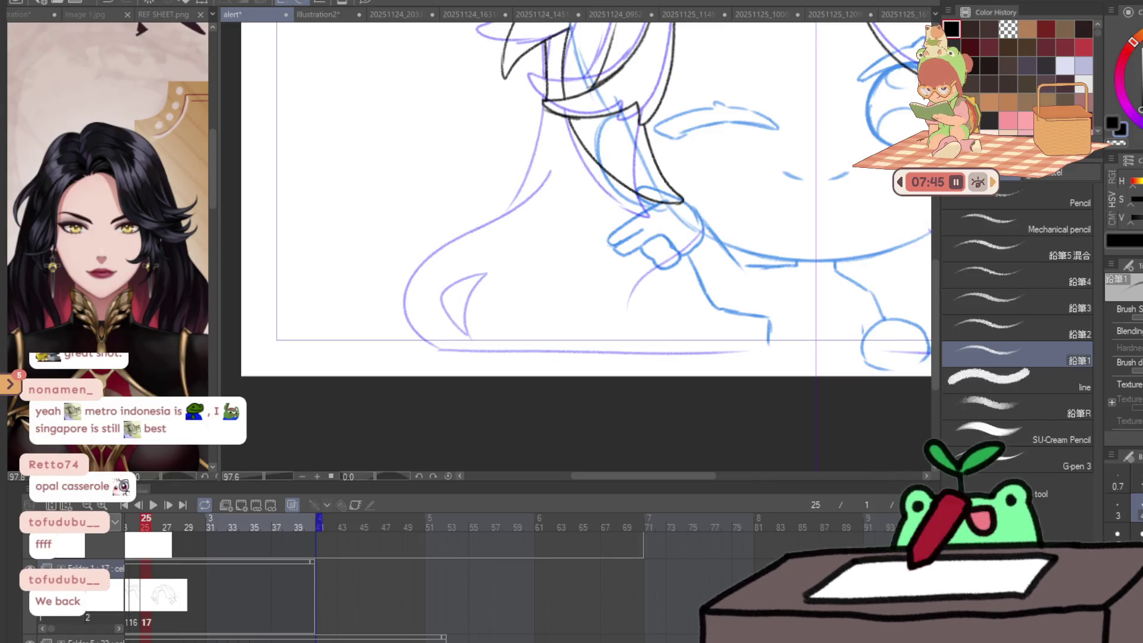
- Ink the chibi's lower outline, redrawing one undone stroke, then add three fold lines
left_click_drag(561, 164, 467, 265)
key("ctrl+z")
mouse_move(568, 172)
left_mouse_down()
mouse_move(459, 268)
mouse_move(425, 351)
mouse_move(758, 353)
left_mouse_up()
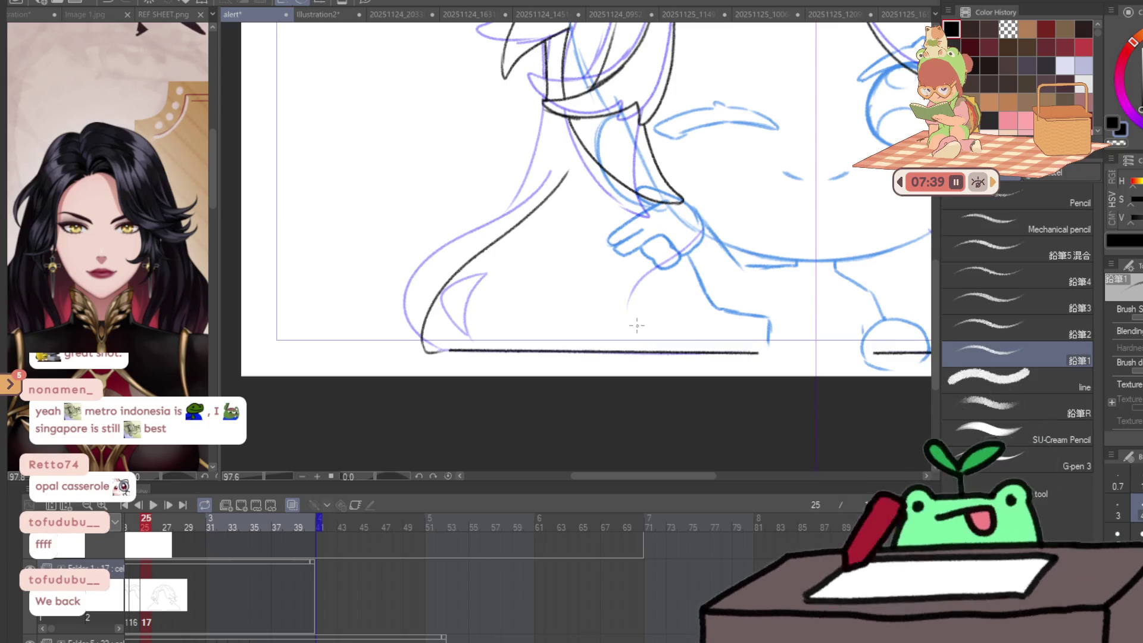
mouse_move(466, 340)
left_mouse_down()
mouse_move(498, 282)
mouse_move(477, 307)
left_mouse_up()
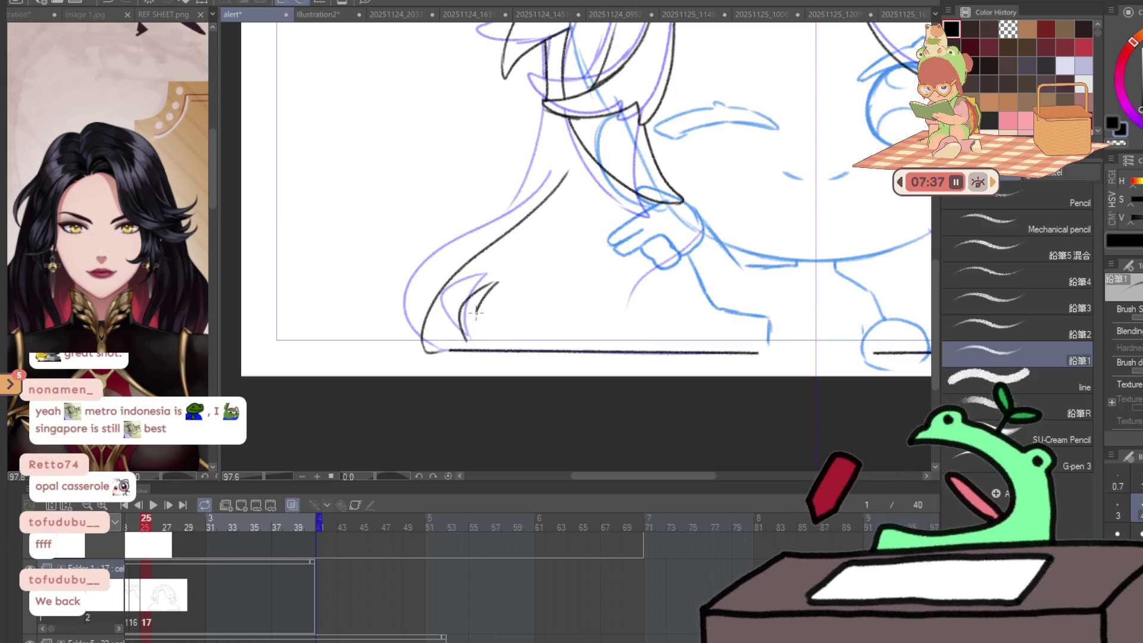
left_click_drag(699, 245, 647, 322)
left_click_drag(544, 113, 525, 213)
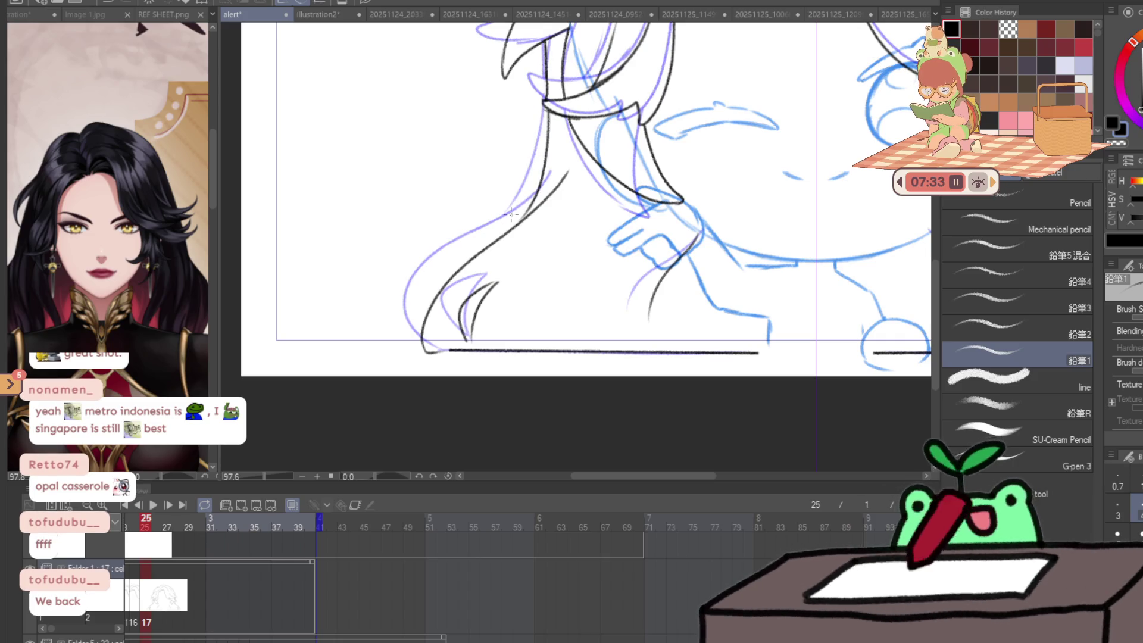
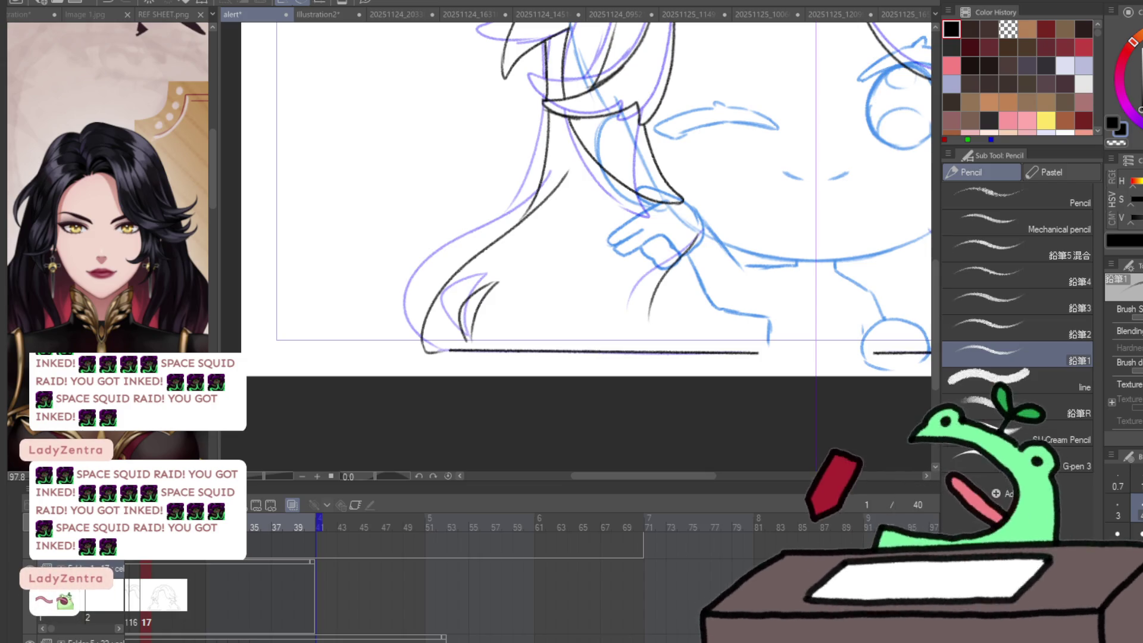
- Go to frame 26 and ink the first lineart stroke along the top edge of the bangs
scroll(538, 408, "down", 5)
scroll(622, 388, "up", 4)
key("Right")
key("Left")
key("Right")
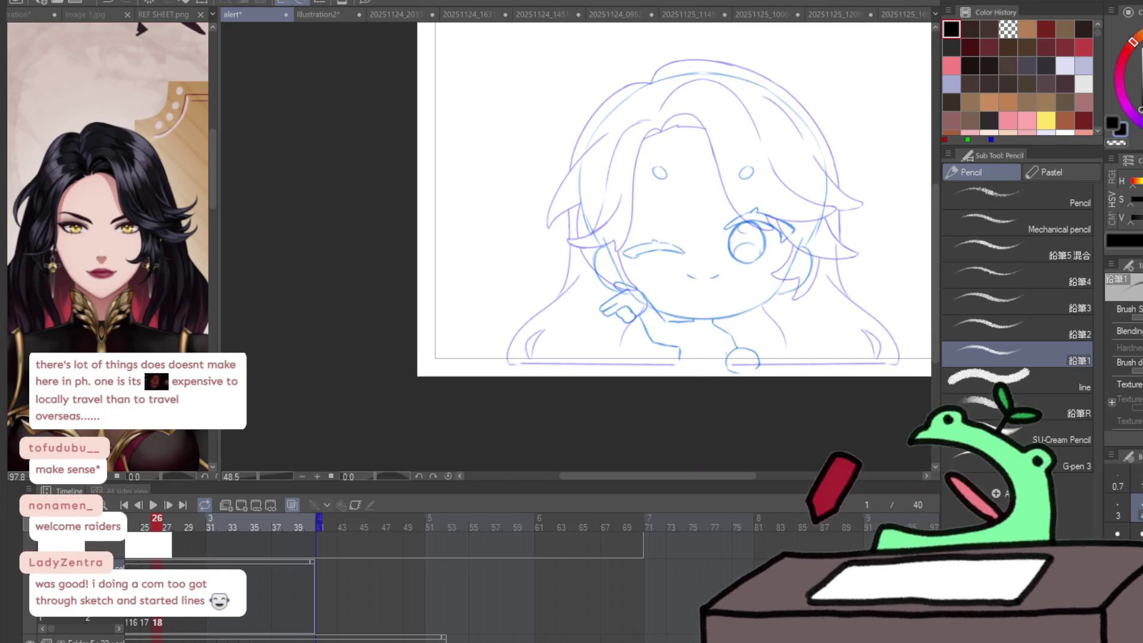
scroll(687, 117, "up", 5)
mouse_move(479, 223)
left_mouse_down()
mouse_move(642, 160)
mouse_move(781, 173)
left_mouse_up()
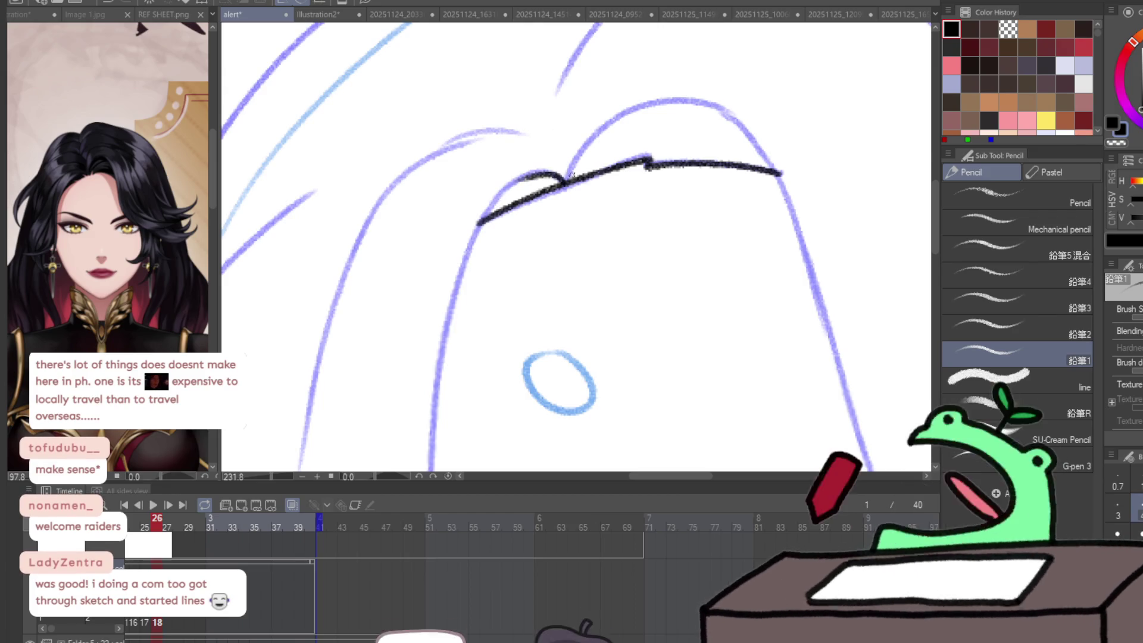
- Ink the arch over the head and the hair edge running down beside the face
left_click_drag(569, 174, 753, 136)
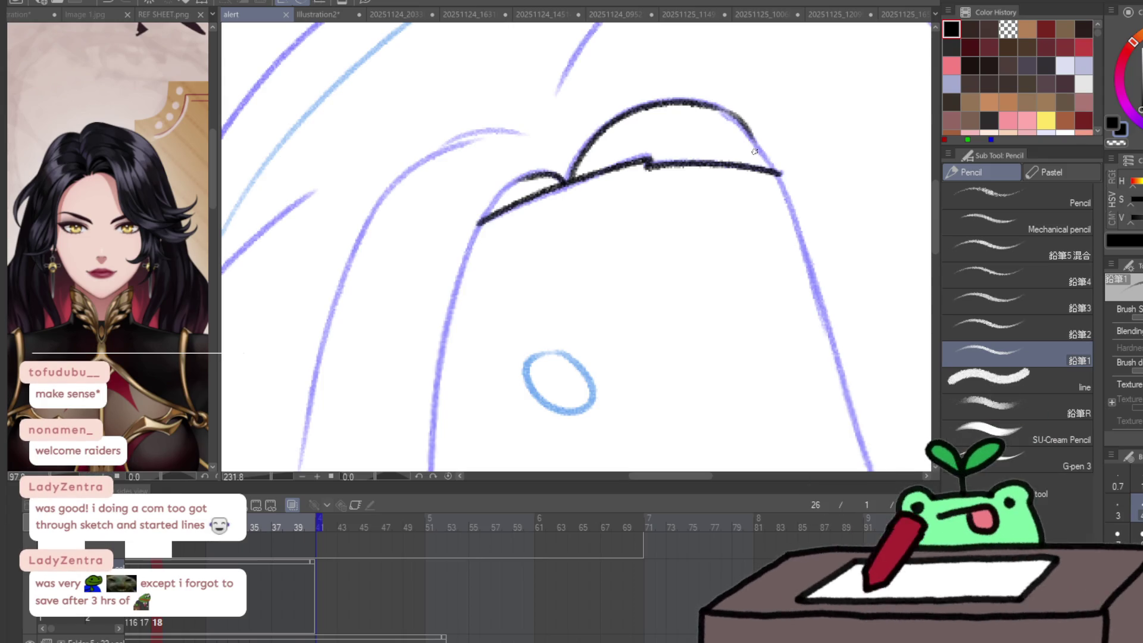
key("ctrl+space")
mouse_move(716, 110)
left_mouse_down()
mouse_move(566, 153)
mouse_move(604, 115)
mouse_move(678, 359)
left_mouse_up()
key("ctrl+z")
left_click_drag(573, 126, 720, 398)
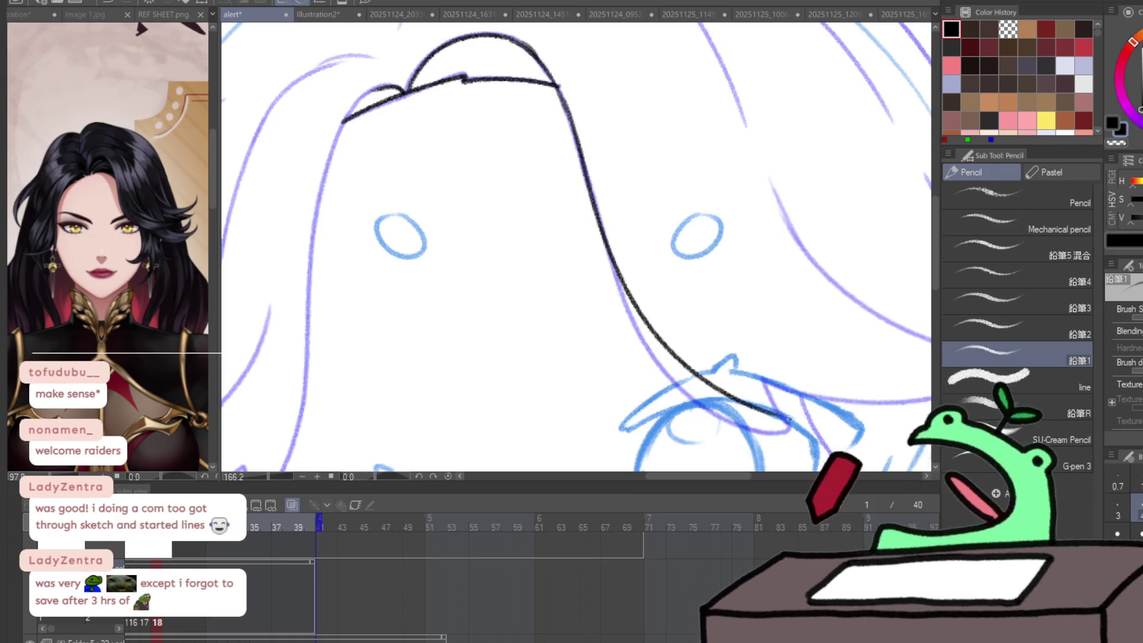
key("ctrl+z")
mouse_move(564, 107)
left_mouse_down()
mouse_move(723, 402)
mouse_move(786, 424)
left_mouse_up()
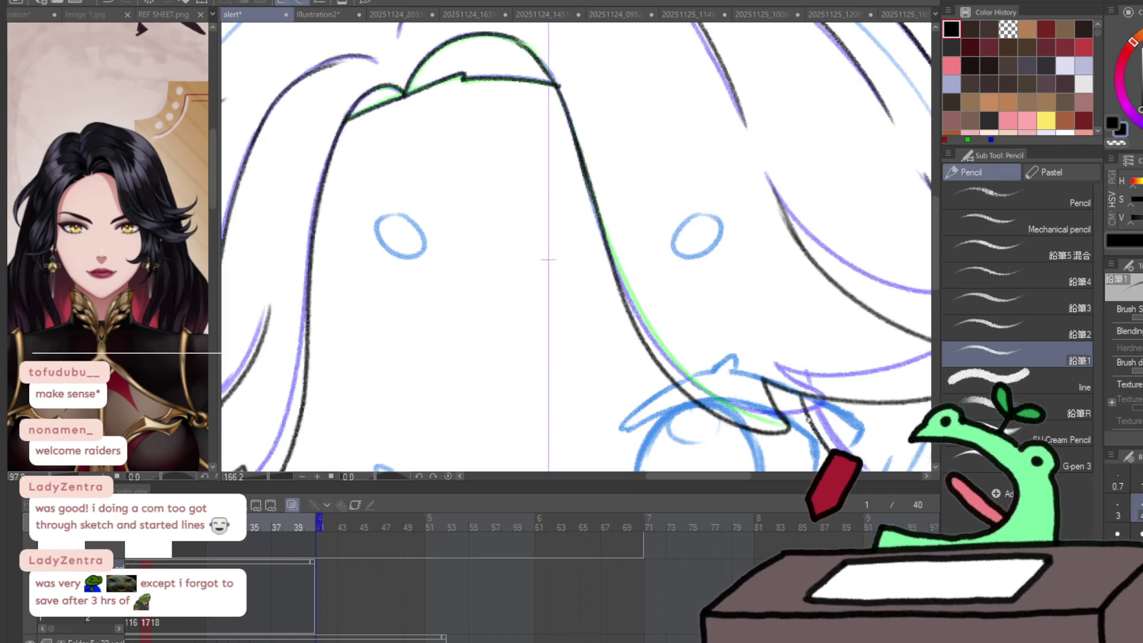
- Add a hooked strand end and long strand lines down the side hair, redrawing failed strokes
mouse_move(725, 404)
left_mouse_down()
mouse_move(792, 424)
mouse_move(821, 409)
left_mouse_up()
left_click_drag(785, 370, 819, 408)
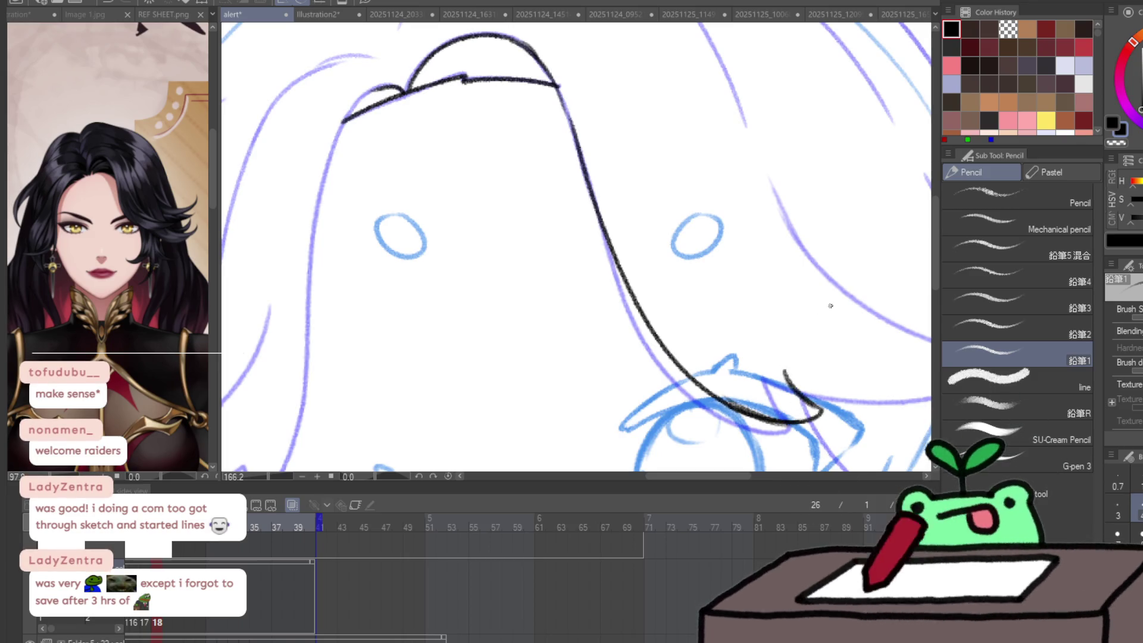
mouse_move(830, 306)
left_mouse_down()
mouse_move(745, 393)
mouse_move(631, 417)
mouse_move(528, 319)
left_mouse_up()
left_click_drag(466, 264, 600, 422)
key("ctrl+z")
left_click_drag(467, 264, 540, 380)
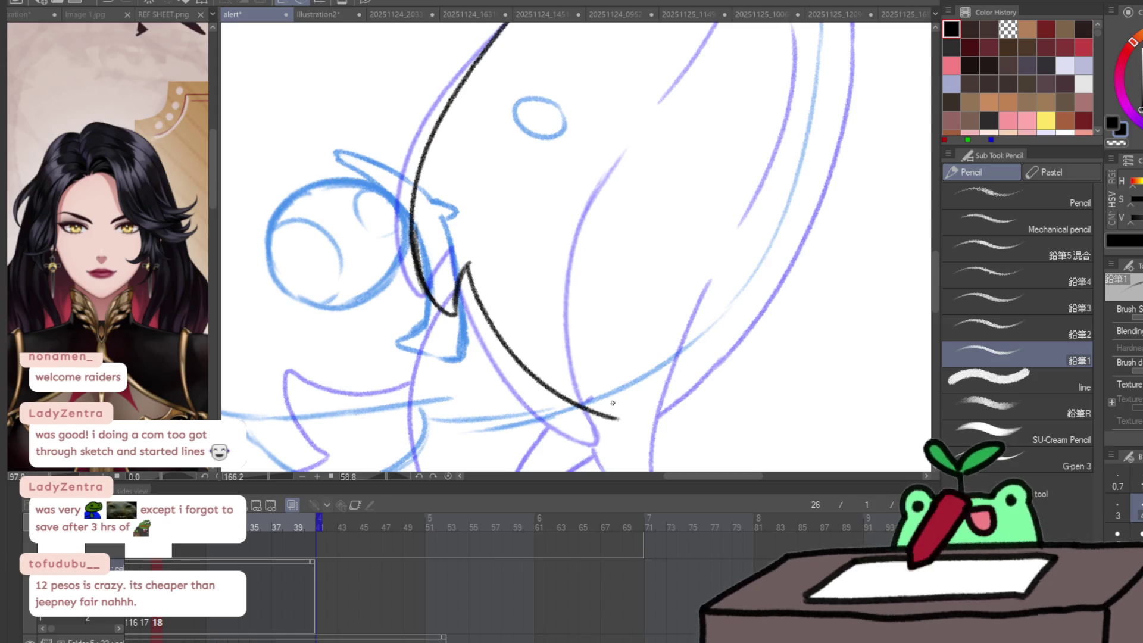
left_click_drag(641, 140, 600, 229)
key("ctrl+z")
left_click_drag(640, 140, 587, 371)
mouse_move(581, 294)
left_mouse_down()
mouse_move(589, 361)
mouse_move(646, 188)
left_mouse_up()
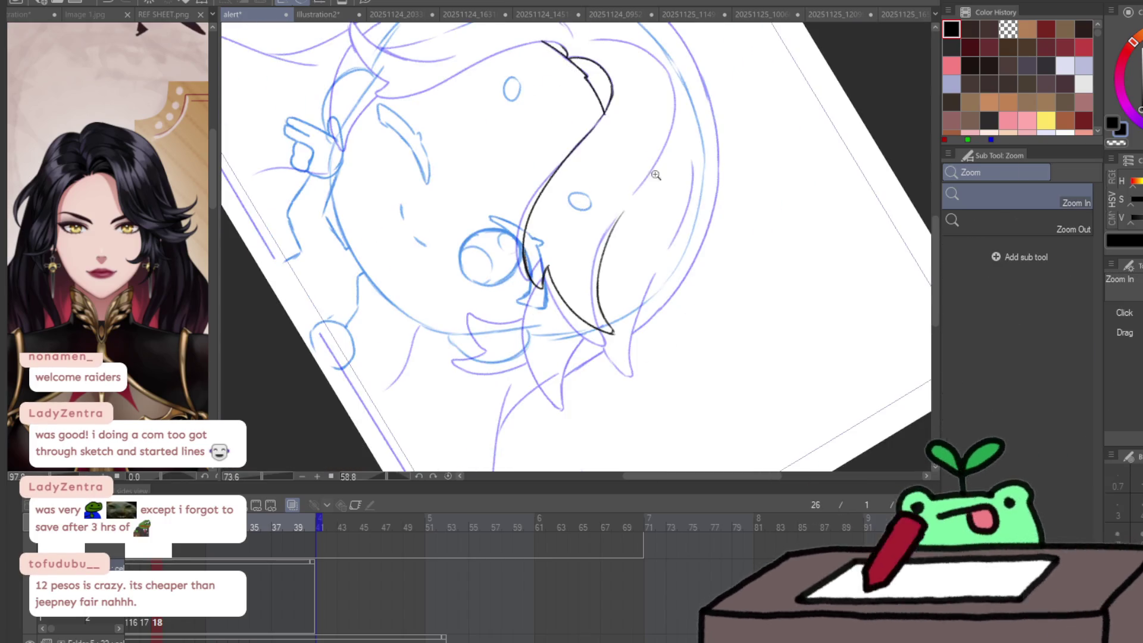
- Continue the black arc over the top of the head down its right side
scroll(571, 238, "up", 5)
mouse_move(374, 149)
left_mouse_down()
mouse_move(395, 102)
mouse_move(440, 60)
mouse_move(560, 47)
mouse_move(650, 128)
left_mouse_up()
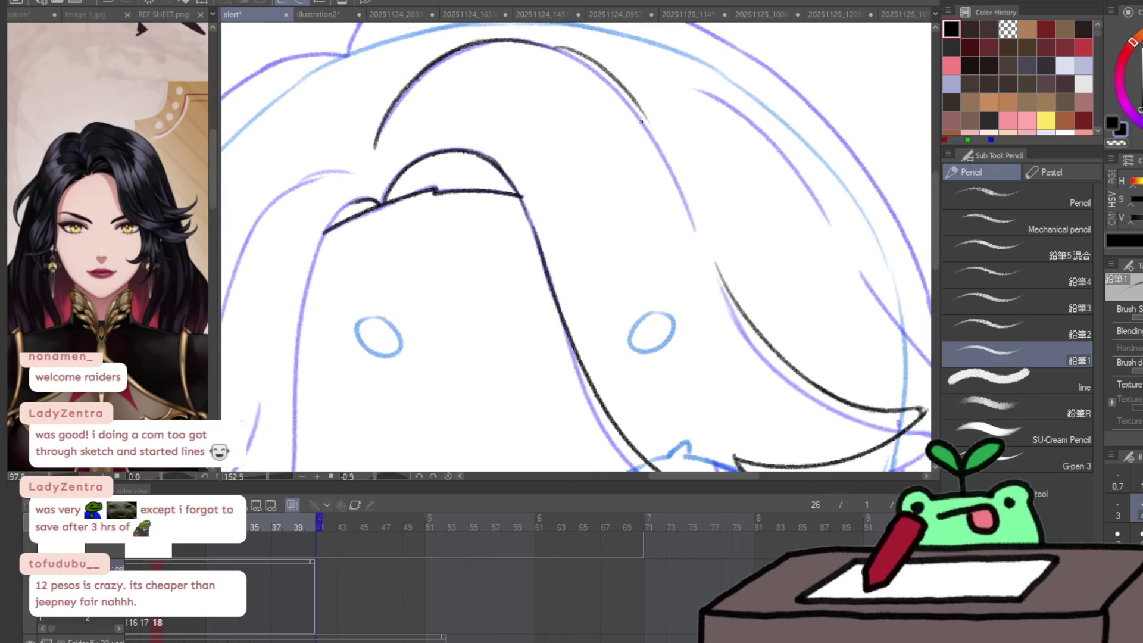
key("ctrl+z")
mouse_move(557, 47)
left_mouse_down()
mouse_move(657, 139)
mouse_move(683, 199)
left_mouse_up()
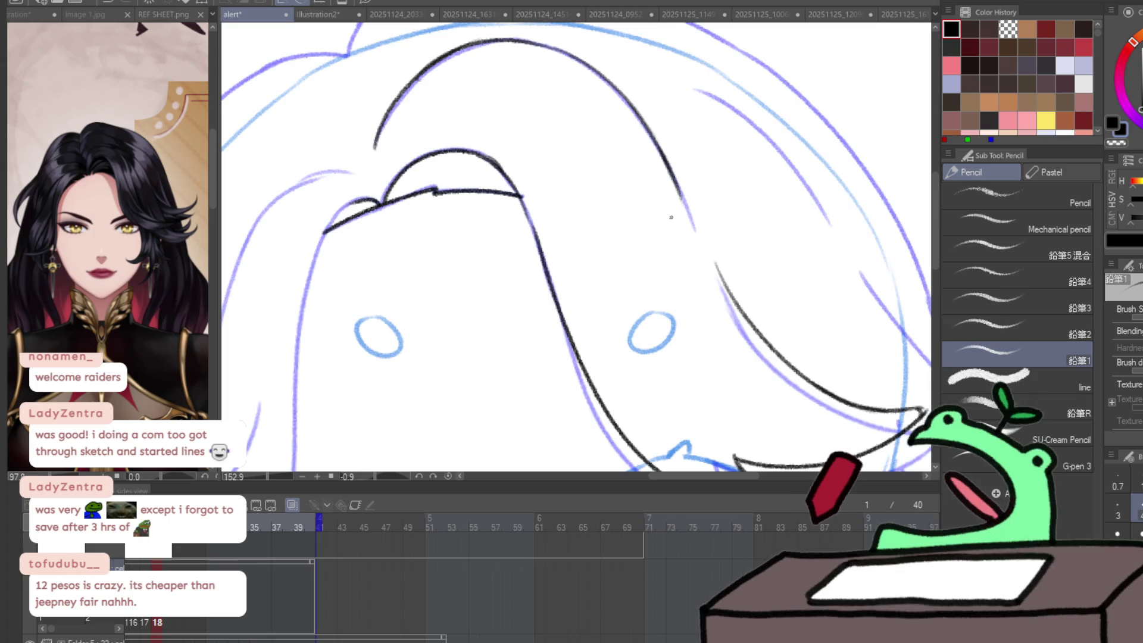
left_click_drag(679, 189, 686, 206)
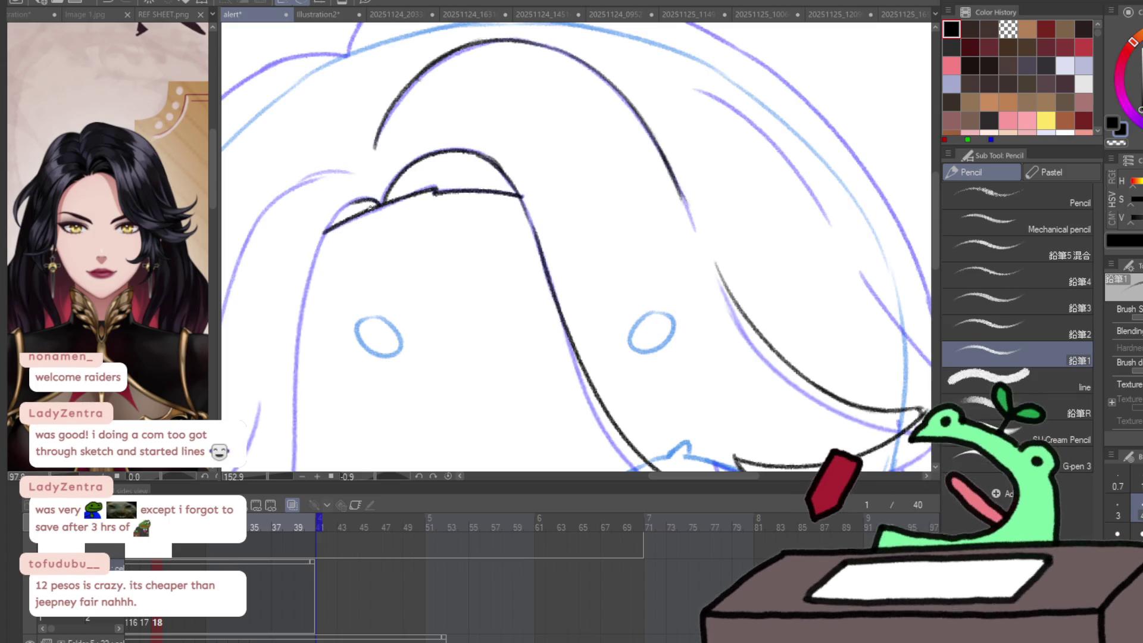
mouse_move(330, 286)
left_mouse_down()
mouse_move(418, 181)
mouse_move(525, 101)
mouse_move(545, 57)
left_mouse_up()
key("h")
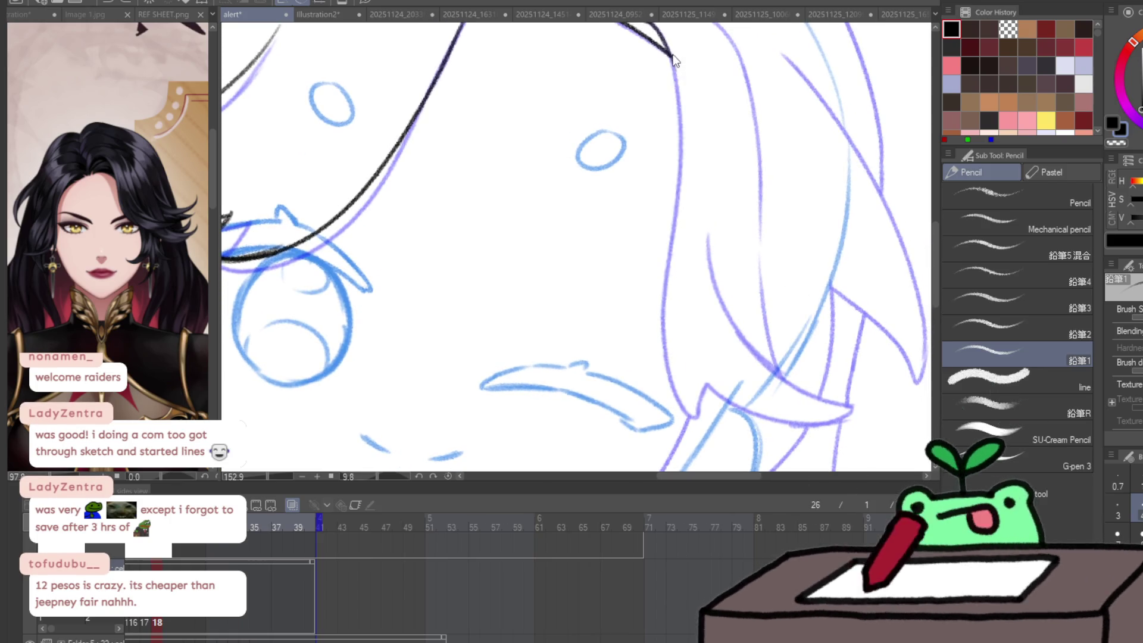
- Draw a hair strand line from the top down, trimming its overlong tail
left_click_drag(675, 65, 676, 390)
key("ctrl+z")
mouse_move(669, 57)
left_mouse_down()
mouse_move(674, 387)
mouse_move(716, 418)
left_mouse_up()
key("ctrl+z")
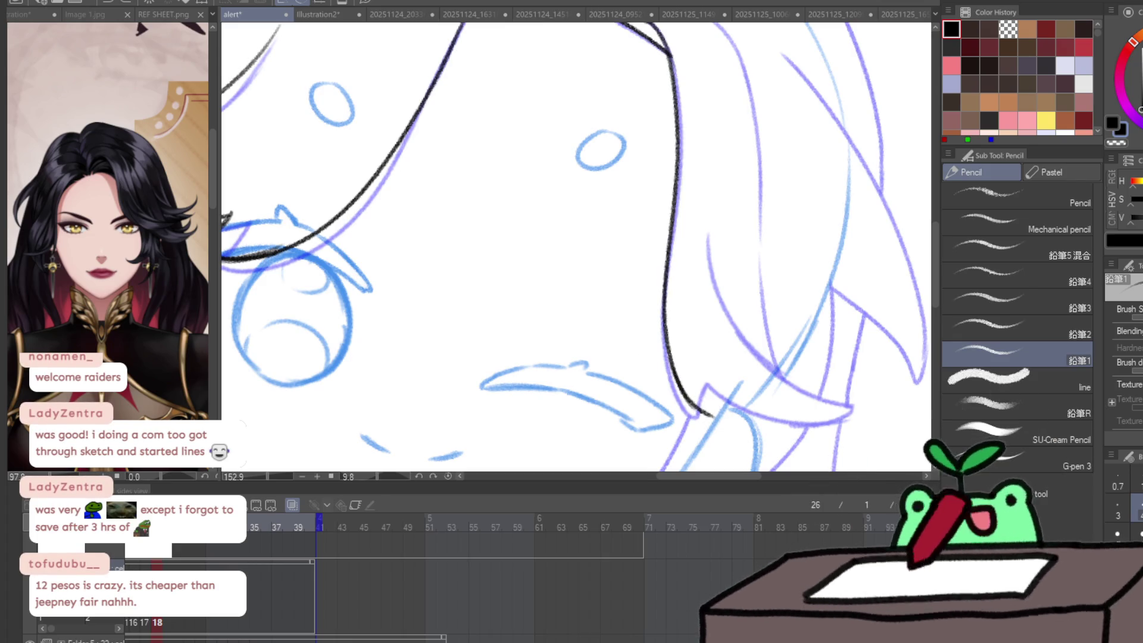
key("j")
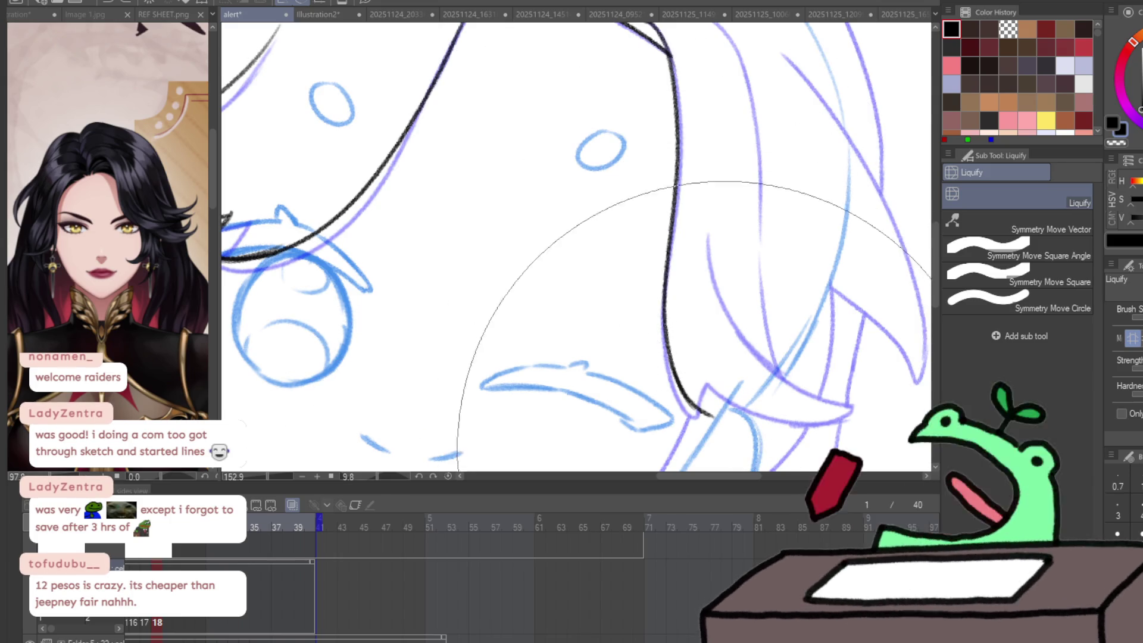
left_click_drag(723, 447, 640, 309)
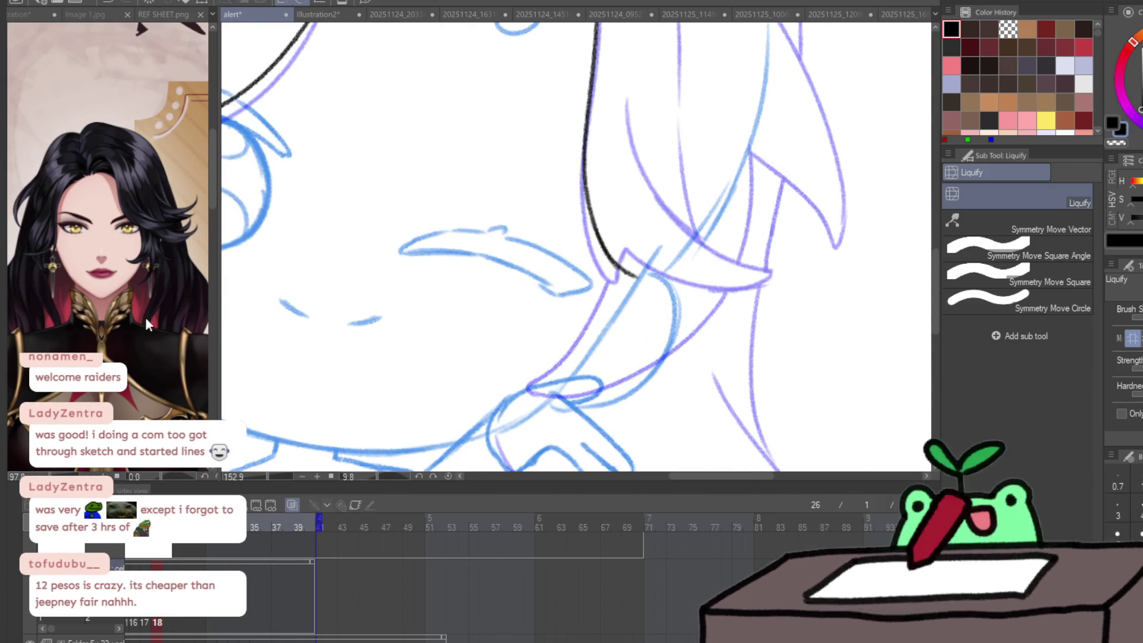
key("p")
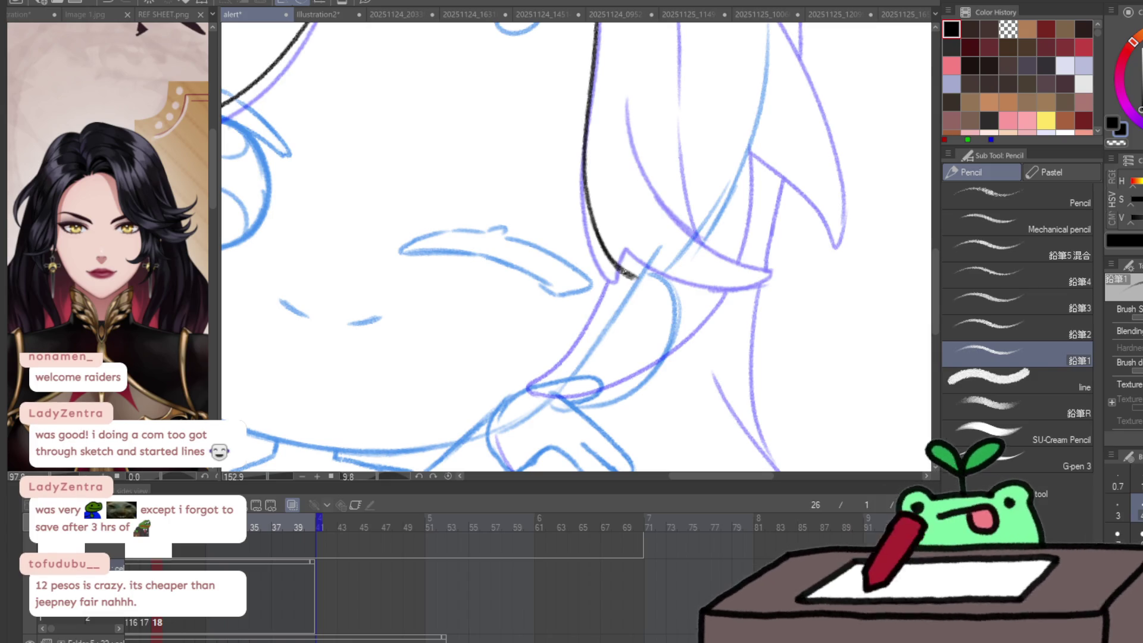
- Ink a pointed spike at the strand's end plus thin curving parallel strands beside it
mouse_move(641, 275)
left_mouse_down()
mouse_move(637, 250)
mouse_move(741, 274)
mouse_move(685, 334)
left_mouse_up()
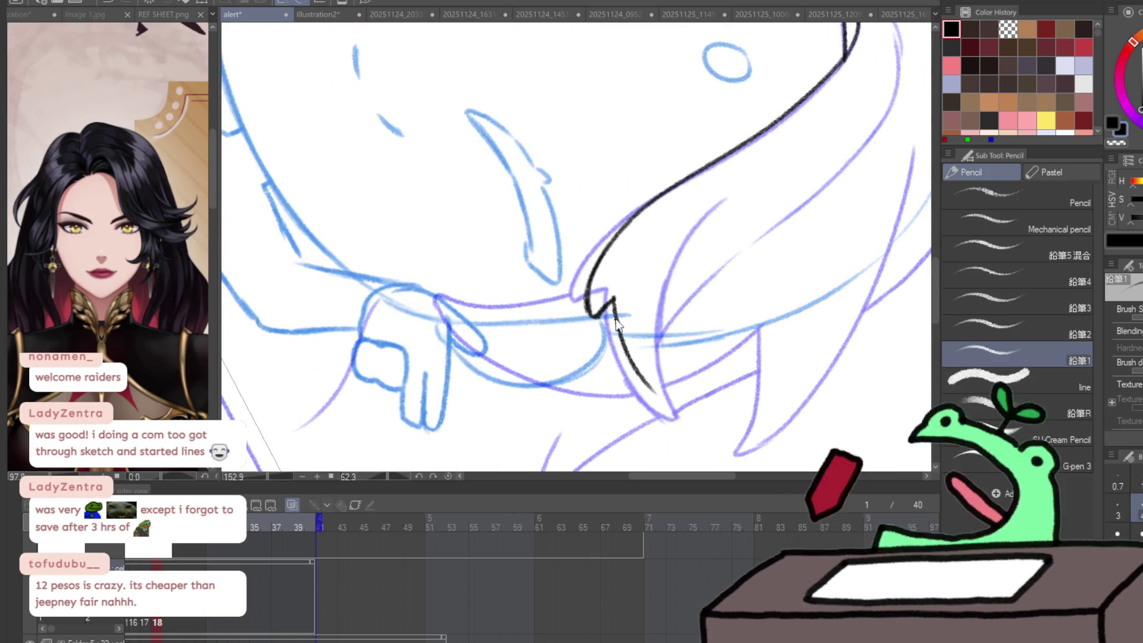
key("ctrl+z")
left_click_drag(615, 299, 694, 405)
left_click_drag(685, 367, 703, 399)
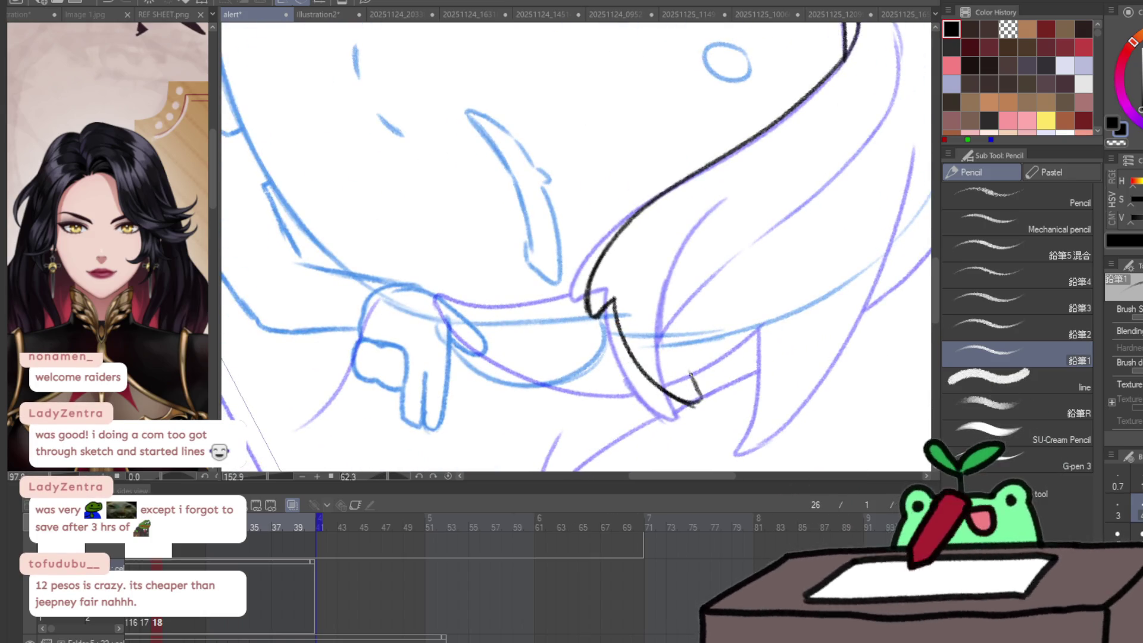
left_click_drag(677, 321, 700, 398)
left_click_drag(678, 357, 714, 223)
left_click_drag(687, 274, 732, 201)
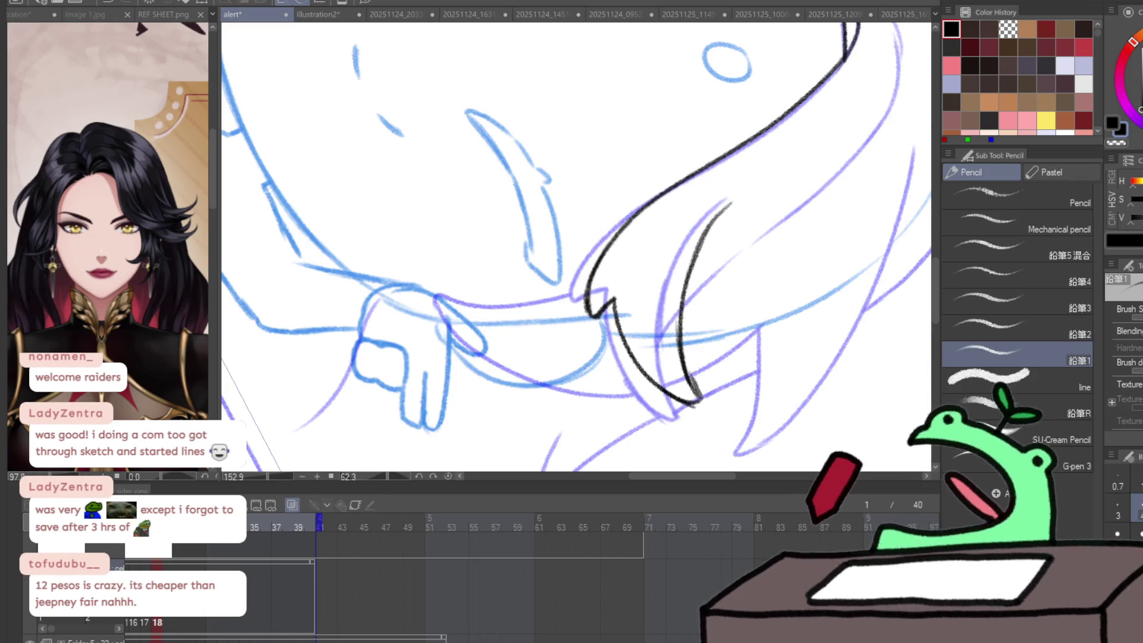
- Add a short strand and a long hair line up to the crown, then step to the next frame
key("ctrl+at")
key("h")
mouse_move(552, 93)
left_mouse_down()
mouse_move(480, 240)
mouse_move(487, 260)
left_mouse_up()
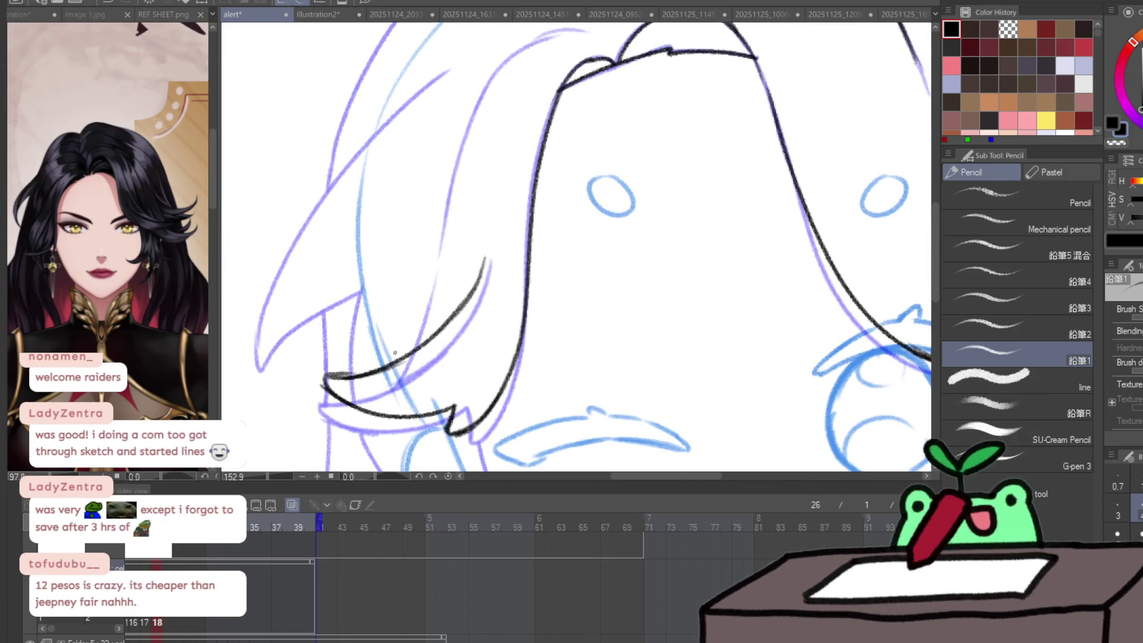
mouse_move(395, 357)
left_mouse_down()
mouse_move(424, 290)
mouse_move(393, 398)
left_mouse_up()
mouse_move(415, 301)
left_mouse_down()
mouse_move(435, 238)
mouse_move(500, 134)
mouse_move(565, 117)
left_mouse_up()
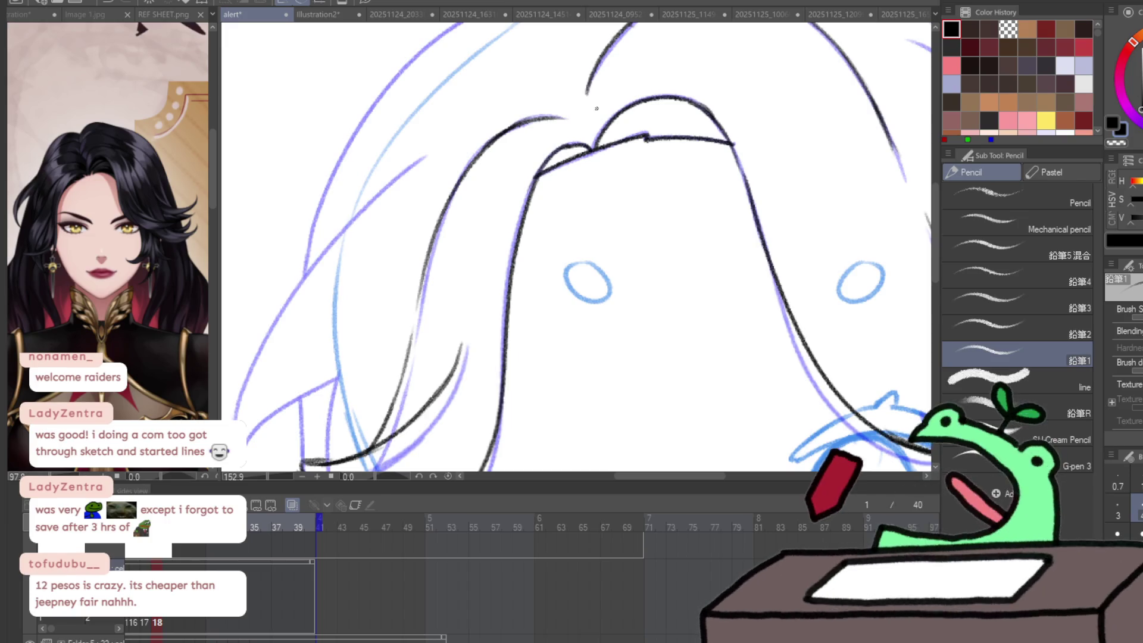
key("alt+space")
left_click(642, 288)
key("ctrl+Right")
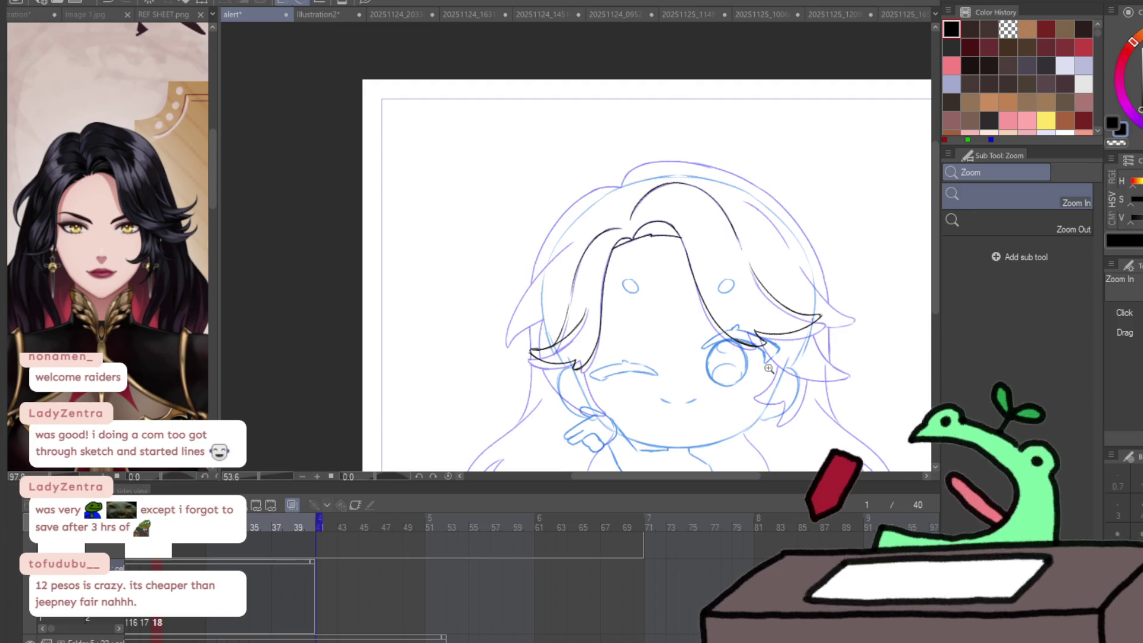
- Draw a long black strand through the lower hair locks, redrawing it with a longer tail
left_click_drag(842, 352, 896, 375)
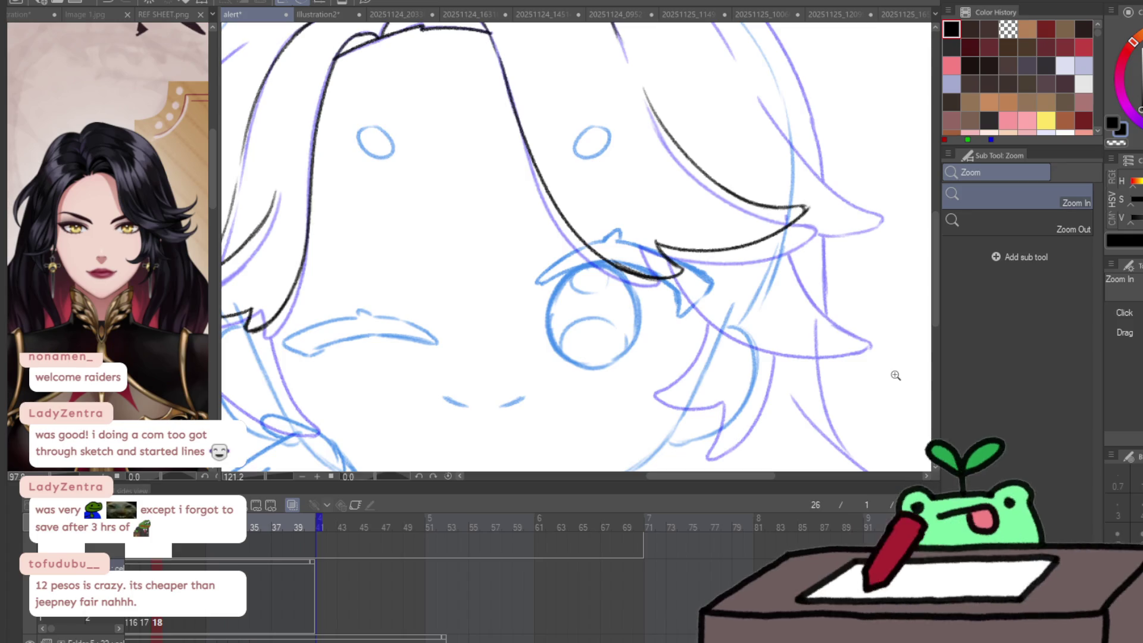
mouse_move(916, 345)
left_mouse_down()
mouse_move(834, 381)
mouse_move(725, 385)
mouse_move(681, 268)
left_mouse_up()
scroll(681, 268, "up", 2)
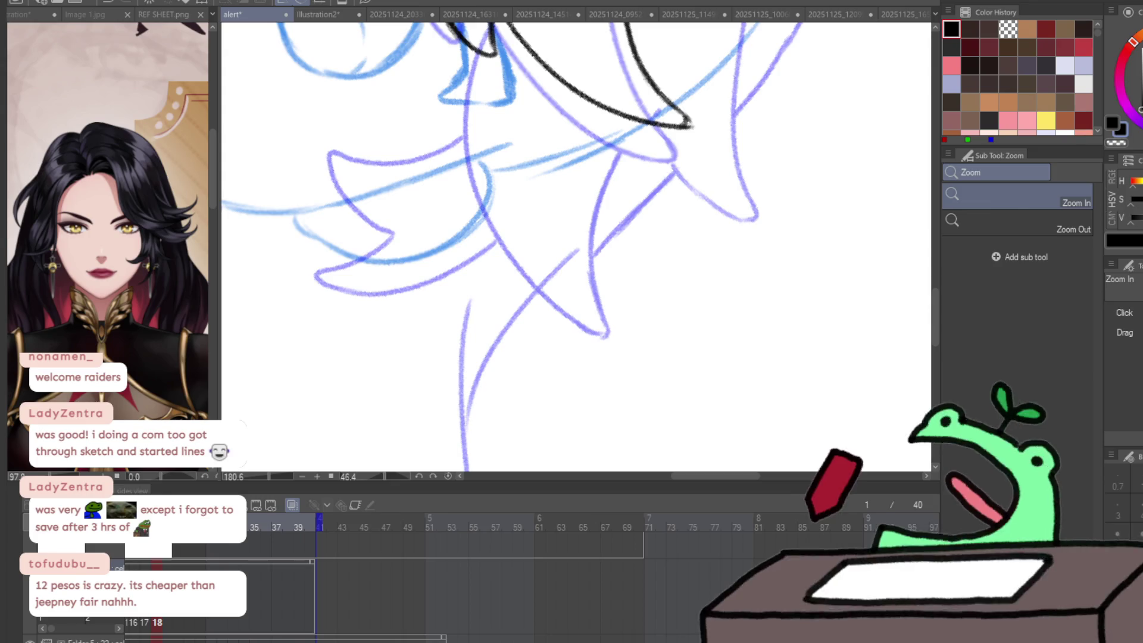
key("p")
mouse_move(477, 44)
left_mouse_down()
mouse_move(475, 105)
mouse_move(607, 319)
left_mouse_up()
key("ctrl+z")
mouse_move(475, 46)
left_mouse_down()
mouse_move(530, 256)
mouse_move(625, 317)
left_mouse_up()
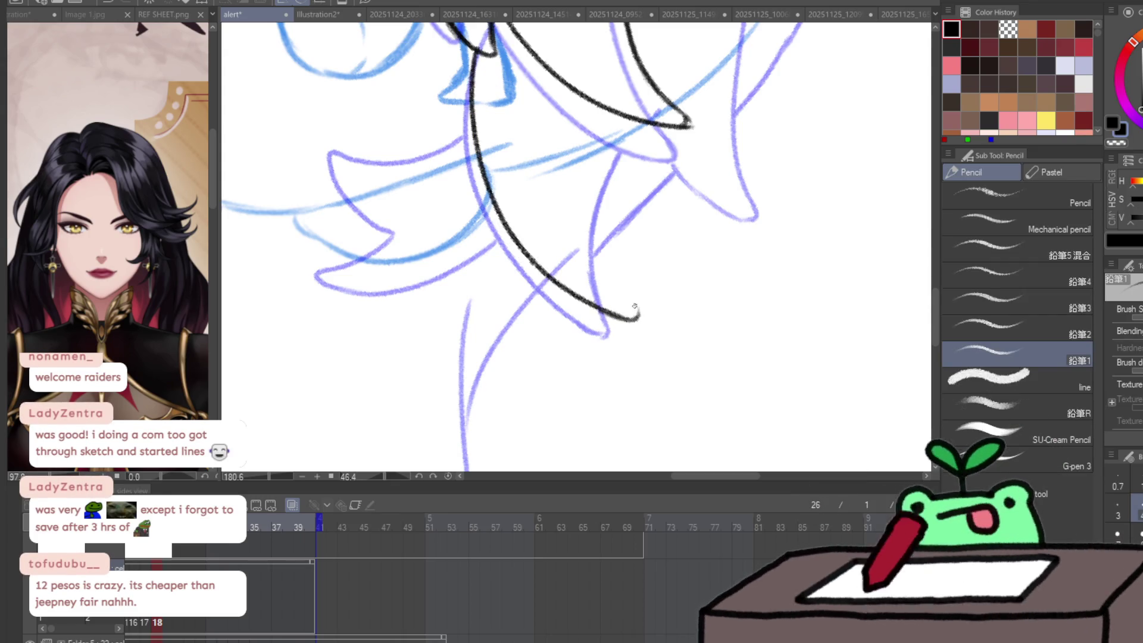
key("ctrl+z")
left_click_drag(595, 202, 584, 458)
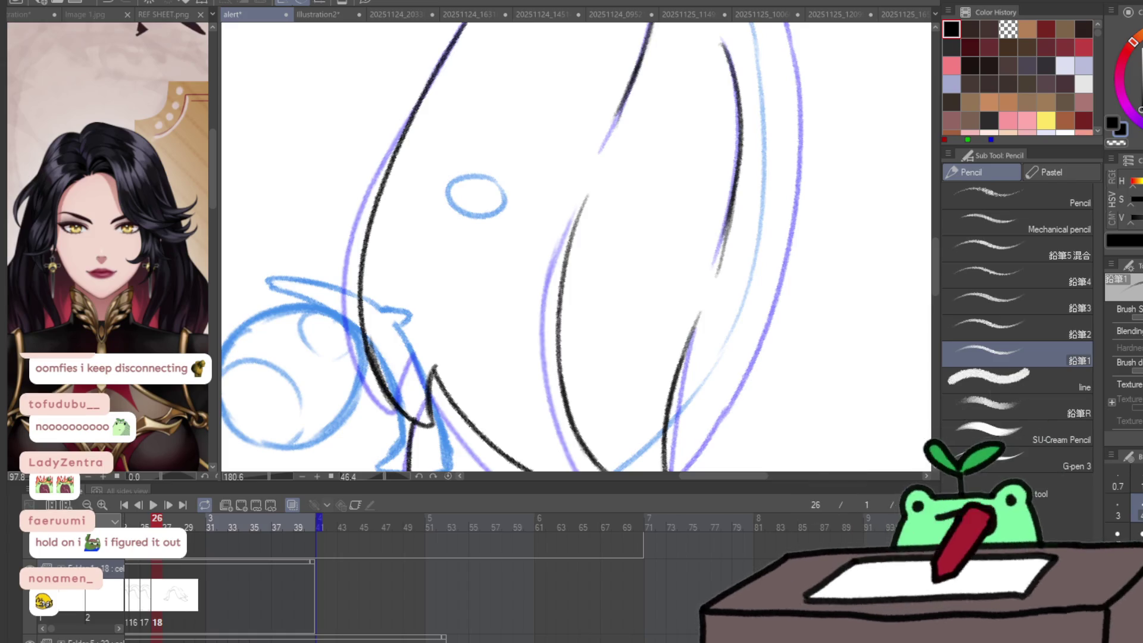
- Compare neighbouring frames, then ink a curled spike bang tip and a line down from it
mouse_move(462, 366)
left_mouse_down()
mouse_move(725, 133)
mouse_move(684, 309)
mouse_move(700, 154)
left_mouse_up()
key("Right")
key("Right")
key("Left")
key("Left")
mouse_move(744, 362)
left_mouse_down()
mouse_move(850, 316)
mouse_move(646, 241)
left_mouse_up()
mouse_move(501, 298)
left_mouse_down()
mouse_move(463, 345)
mouse_move(498, 362)
left_mouse_up()
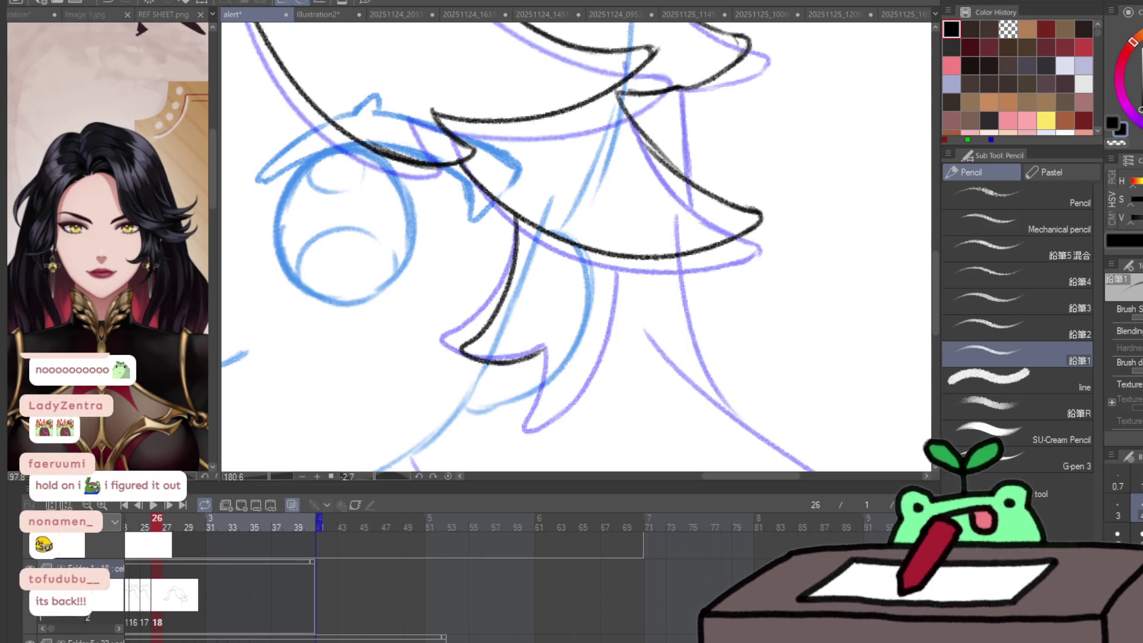
mouse_move(546, 346)
left_mouse_down()
mouse_move(549, 408)
mouse_move(613, 327)
mouse_move(621, 259)
mouse_move(606, 239)
left_mouse_up()
key("p")
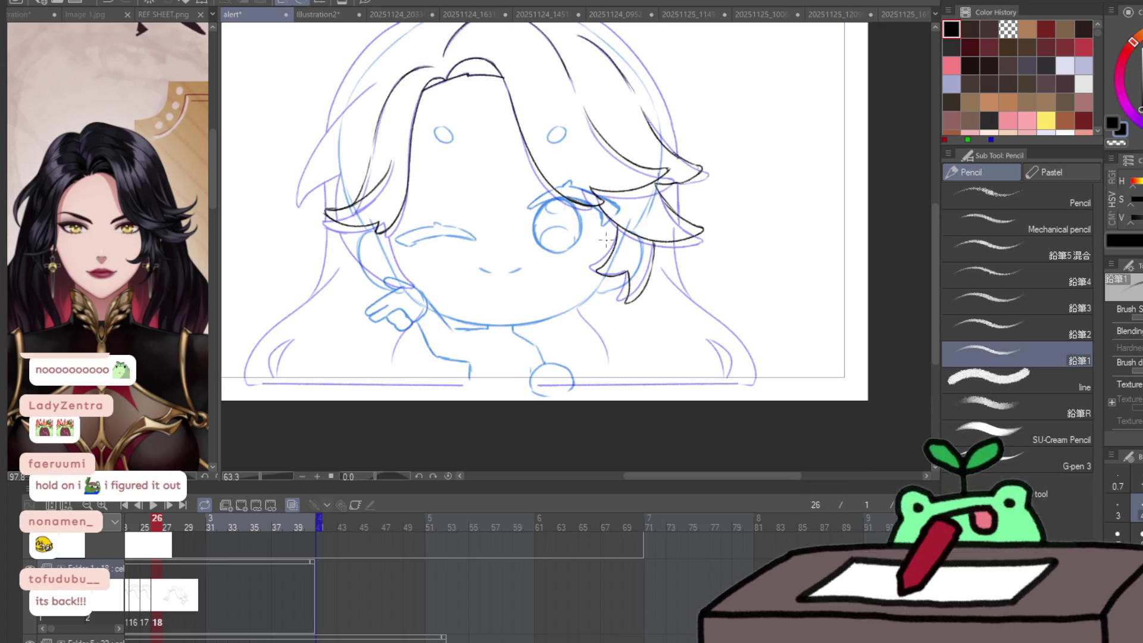
- Ink the hanging hair strand beside the face, closing it and adding a short inner line
key("h")
scroll(780, 274, "up", 5)
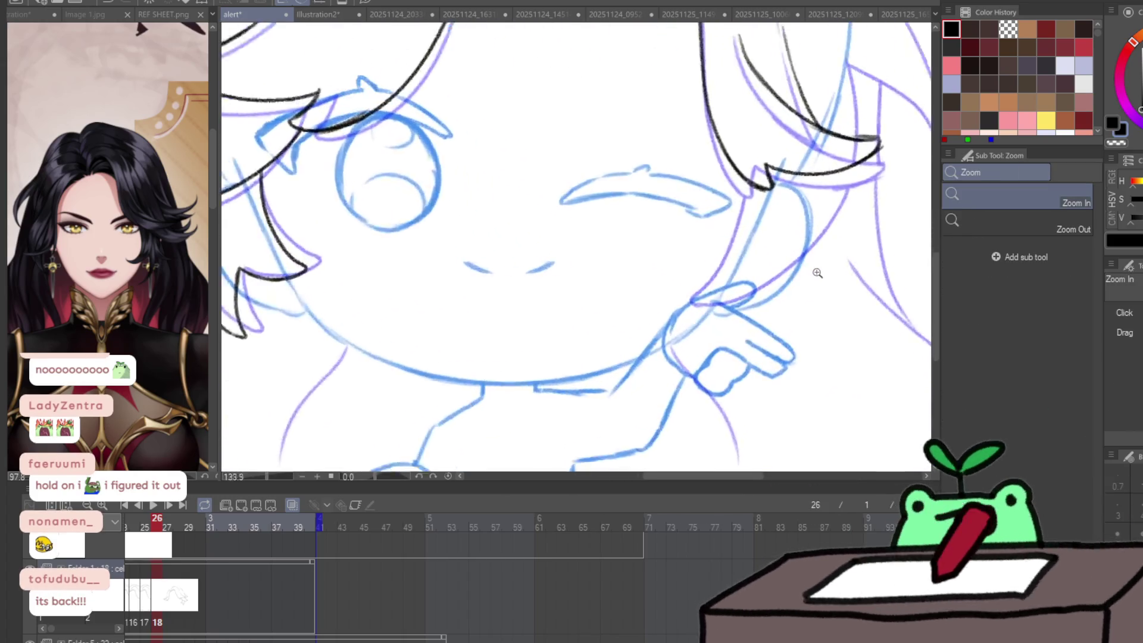
left_click_drag(742, 154, 732, 274)
key("ctrl+z")
mouse_move(741, 159)
left_mouse_down()
mouse_move(710, 315)
mouse_move(765, 294)
left_mouse_up()
key("ctrl+z")
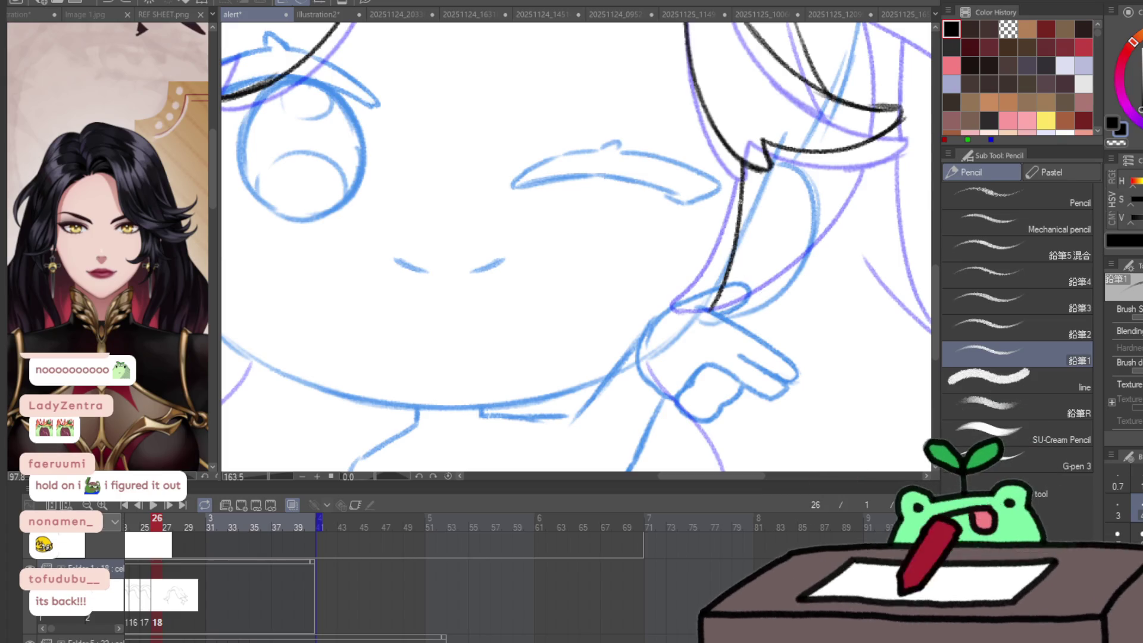
key("ctrl+z")
left_click_drag(743, 160, 727, 264)
mouse_move(698, 324)
left_mouse_down()
mouse_move(815, 259)
mouse_move(851, 205)
mouse_move(867, 146)
mouse_move(759, 324)
left_mouse_up()
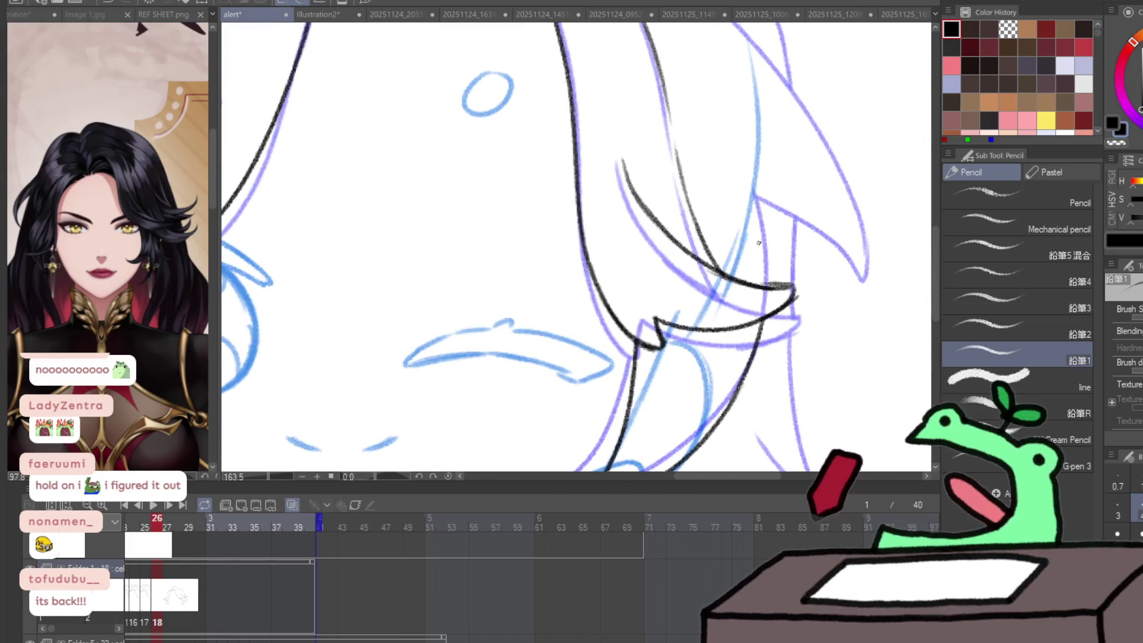
left_click_drag(764, 241, 769, 285)
left_click_drag(753, 192, 764, 248)
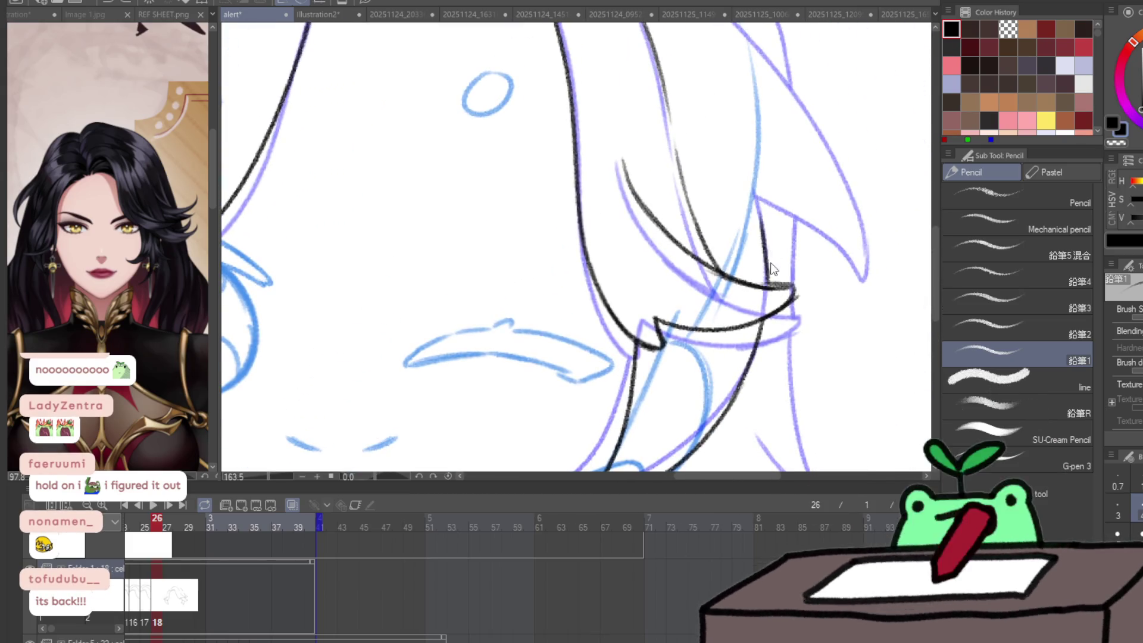
scroll(760, 244, "left", 3)
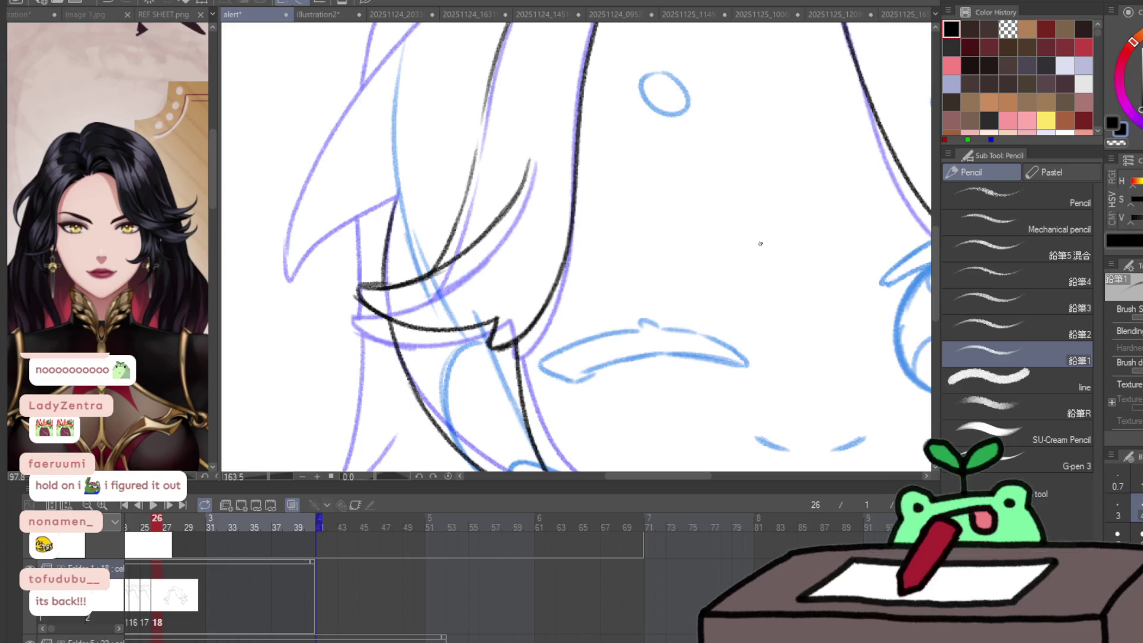
- Extend the opposite side's hair line upward, undoing and retrying the long stroke
left_click_drag(397, 192, 390, 221)
mouse_move(383, 279)
left_mouse_down()
mouse_move(397, 183)
mouse_move(342, 203)
mouse_move(278, 275)
left_mouse_up()
key("ctrl+z")
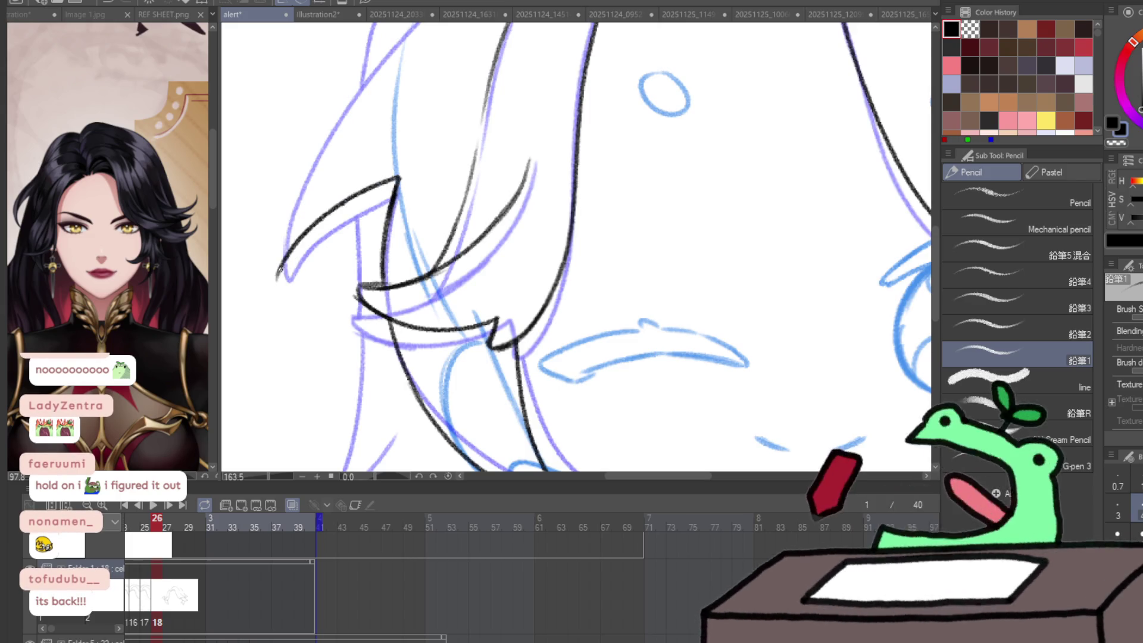
scroll(280, 271, "up", 5)
left_click_drag(268, 440, 493, 125)
key("ctrl+z")
key("ctrl+z")
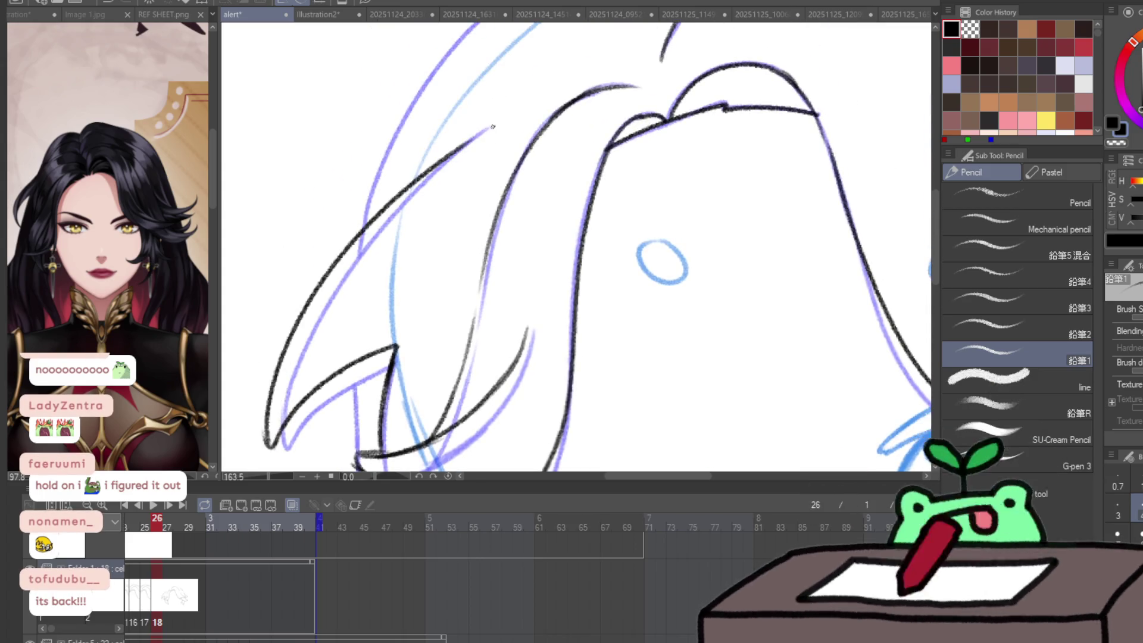
- Switch to Liquify and shrink the warping brush to refine the strand curves
key("j")
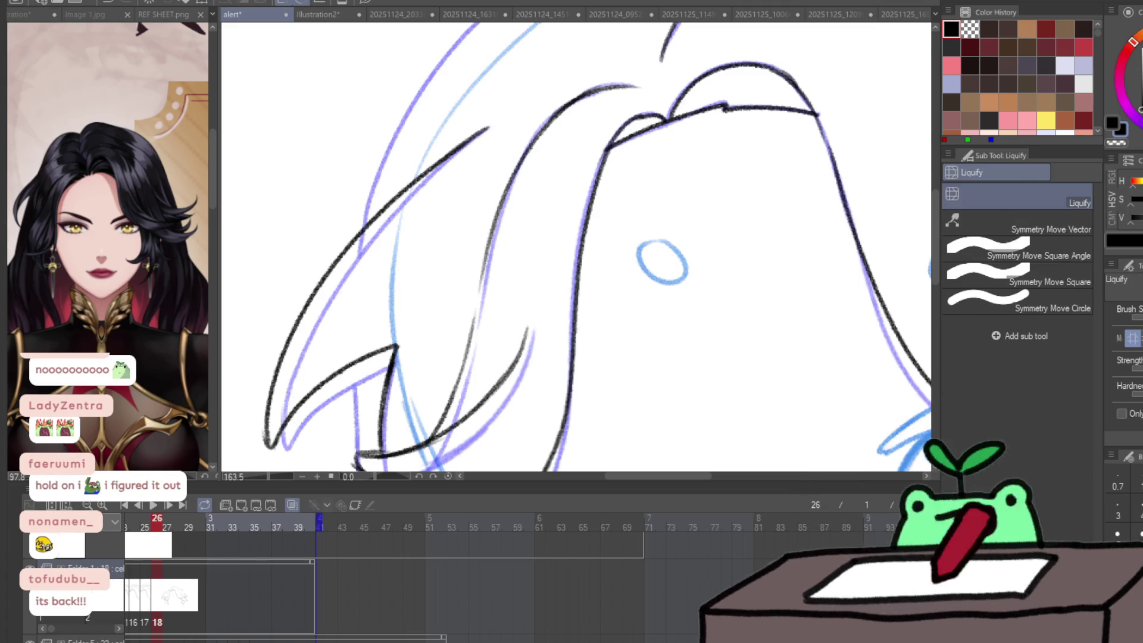
scroll(576, 247, "right", 5)
scroll(577, 246, "right", 5)
scroll(577, 247, "down", 4)
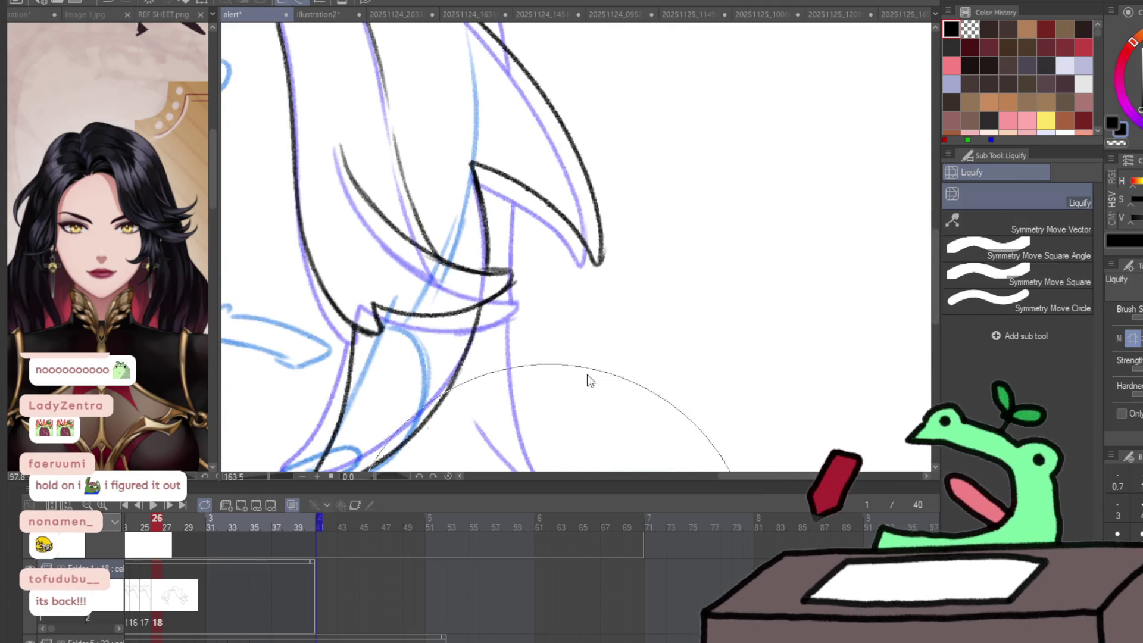
key("bracketleft")
key("bracketleft")
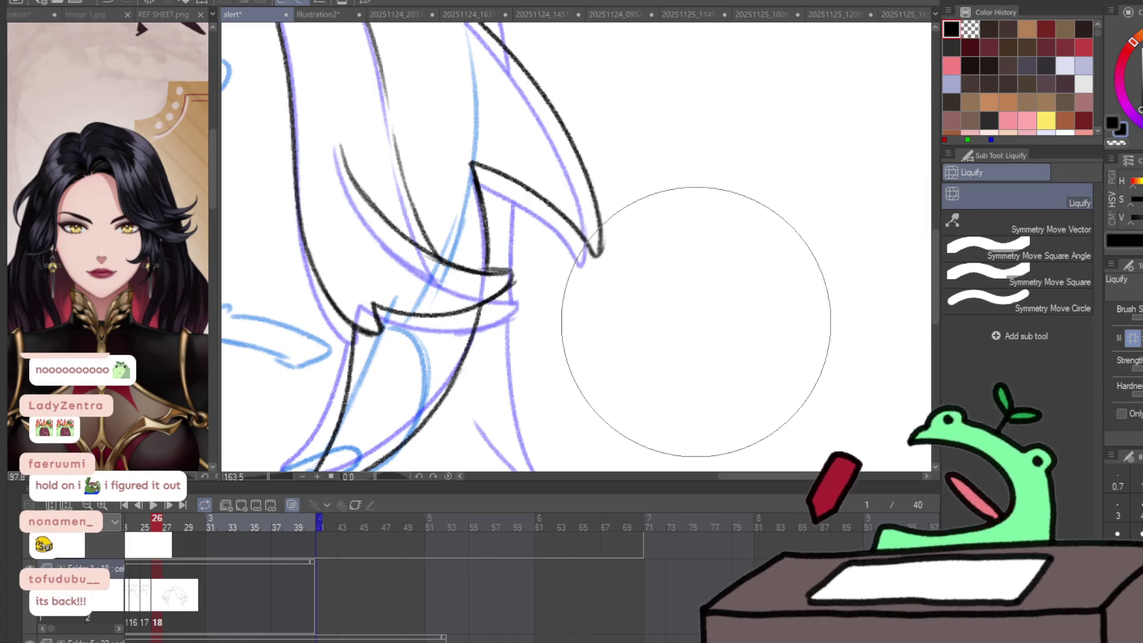
key("p")
scroll(606, 288, "down", 4)
- Compare frame 26 against frame 25 and enlarge the Liquify brush to warp the cheek strands
key("Left")
key("Right")
key("Left")
key("Right")
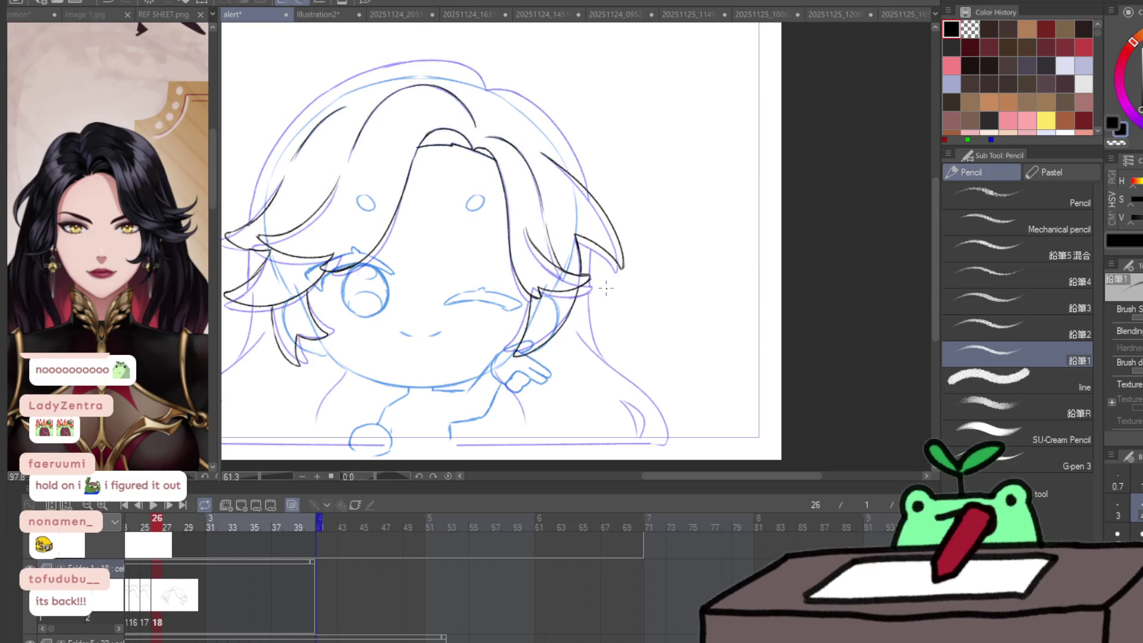
key("j")
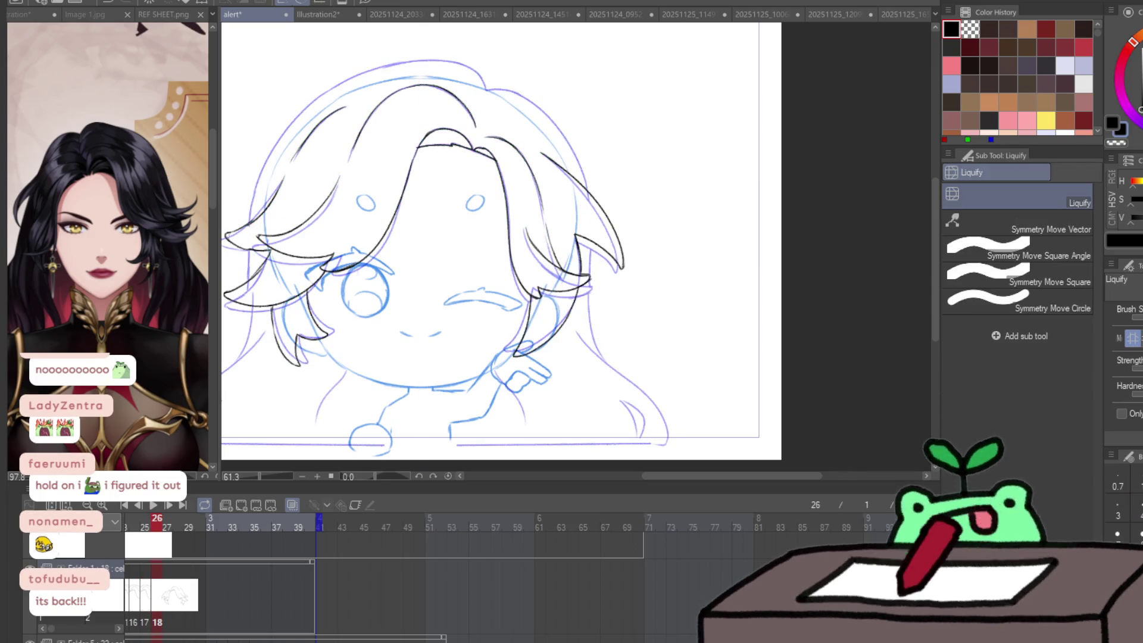
key("h")
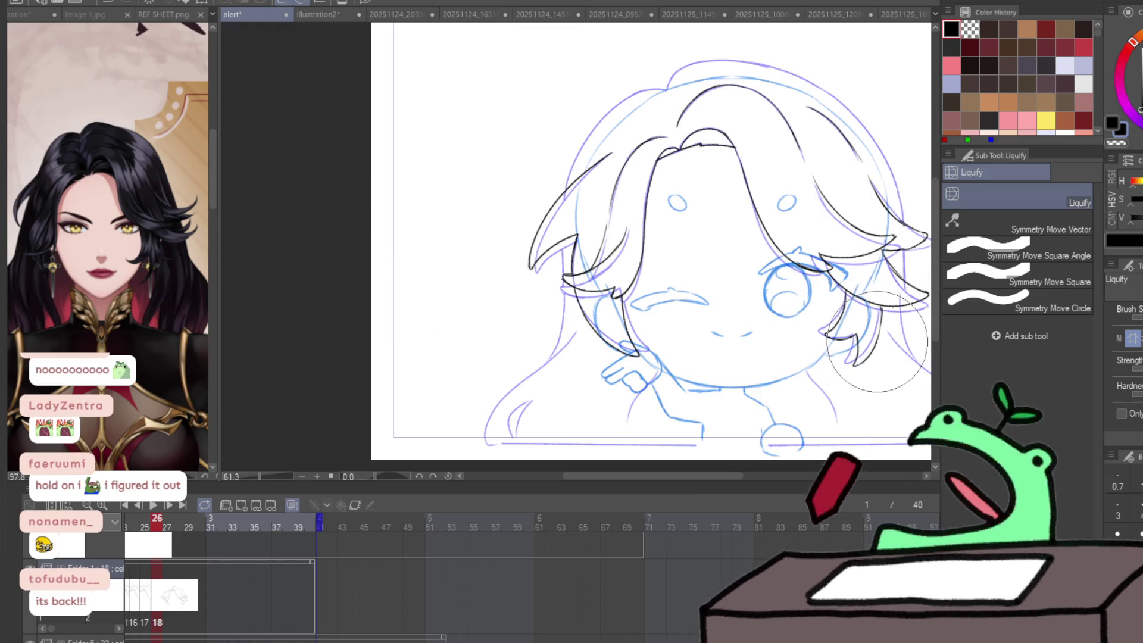
key("Left")
key("Right")
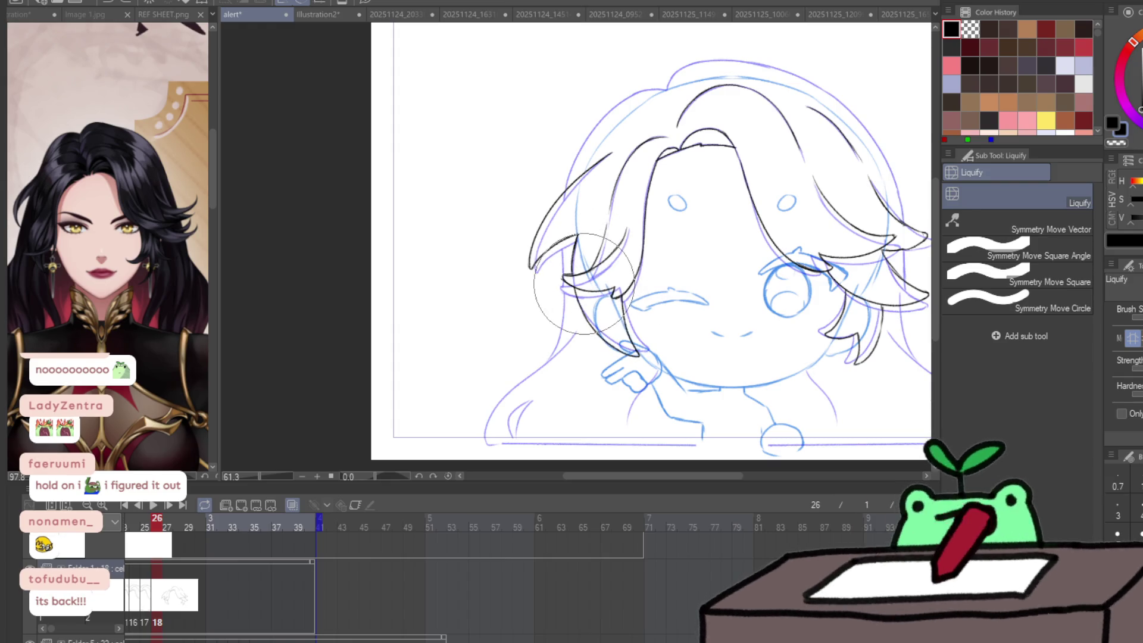
mouse_move(548, 354)
left_mouse_down()
mouse_move(572, 297)
mouse_move(565, 320)
left_mouse_up()
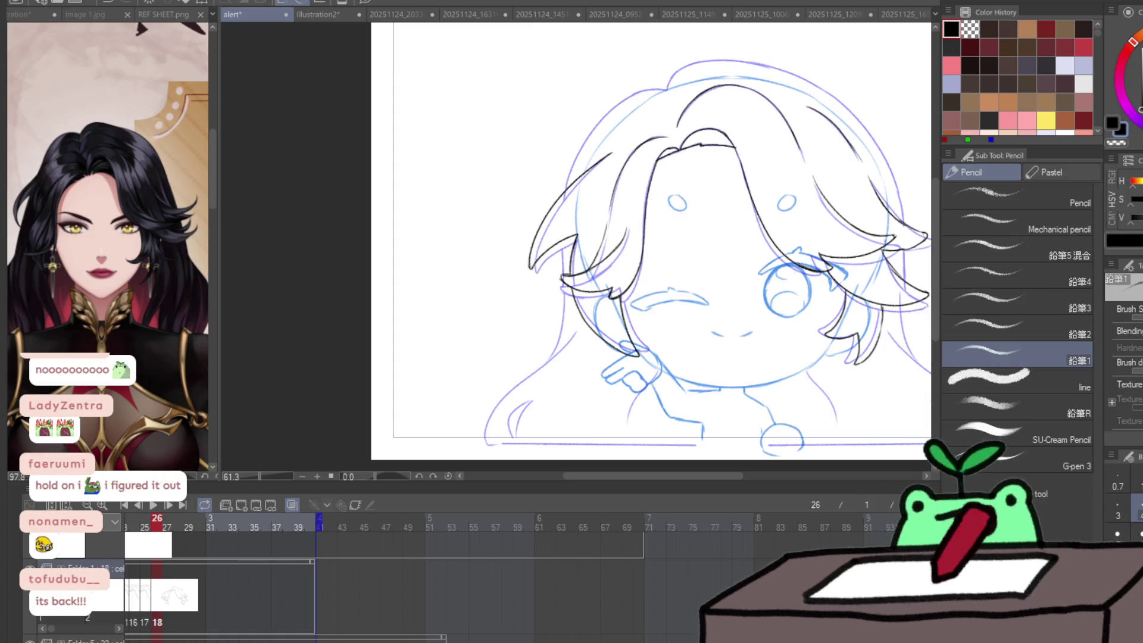
key("/")
- Trace the outer hair curve above the forehead in black over the blue sketch
left_click(552, 168)
key("p")
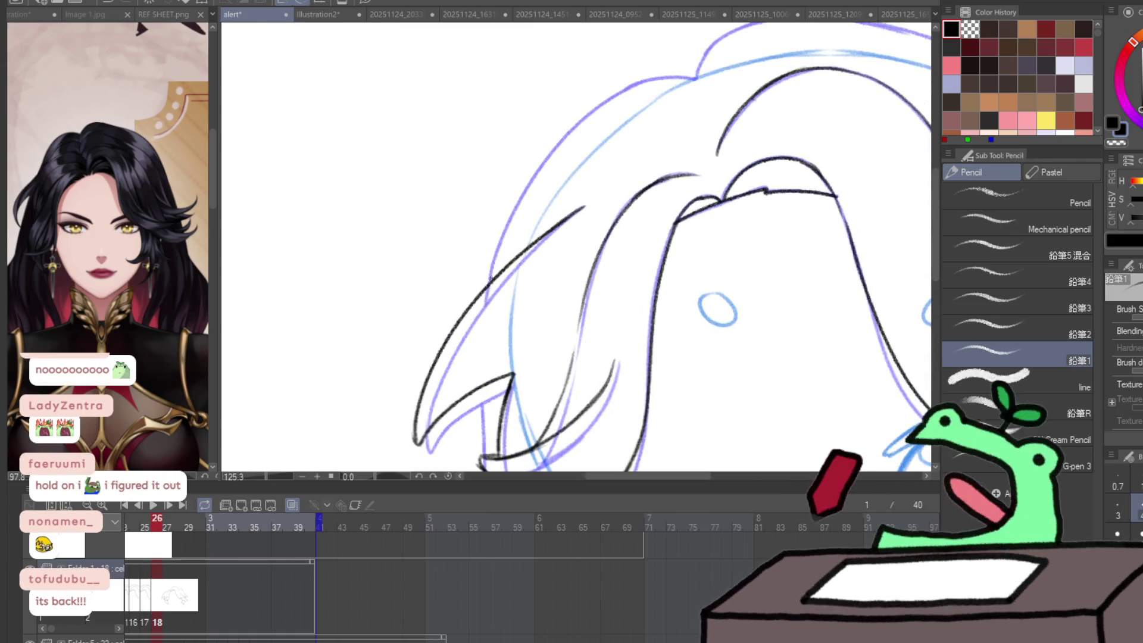
mouse_move(518, 205)
left_mouse_down()
mouse_move(631, 82)
mouse_move(701, 74)
left_mouse_up()
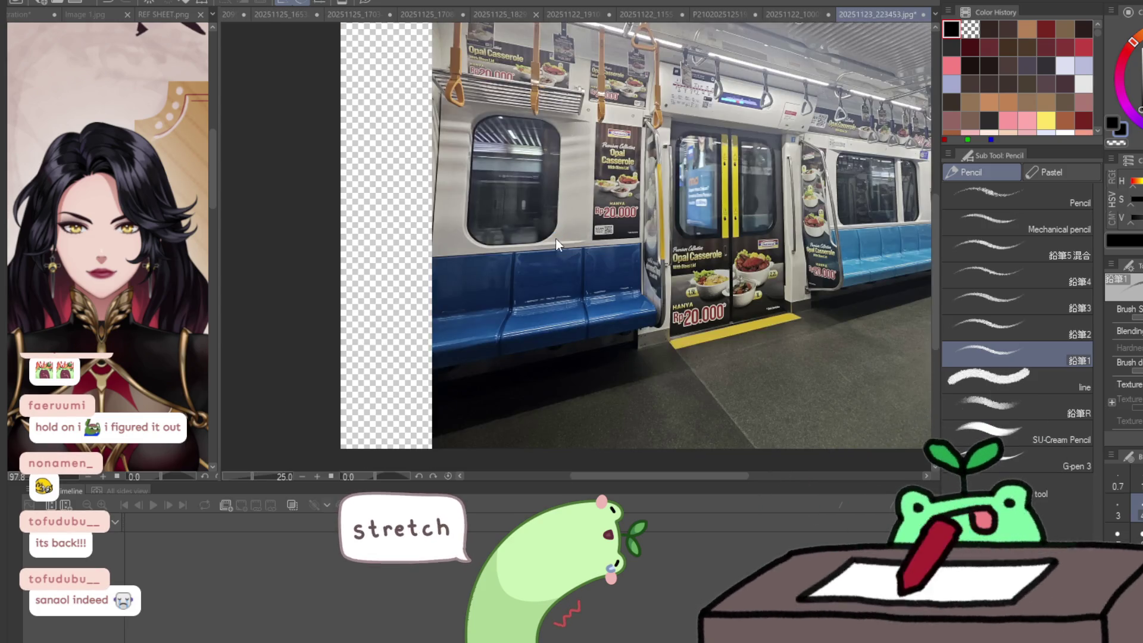
- Close the subway, skyline, coffee, noodle, sticker, cup, ice cream, board game and hand photos
key("ctrl+w")
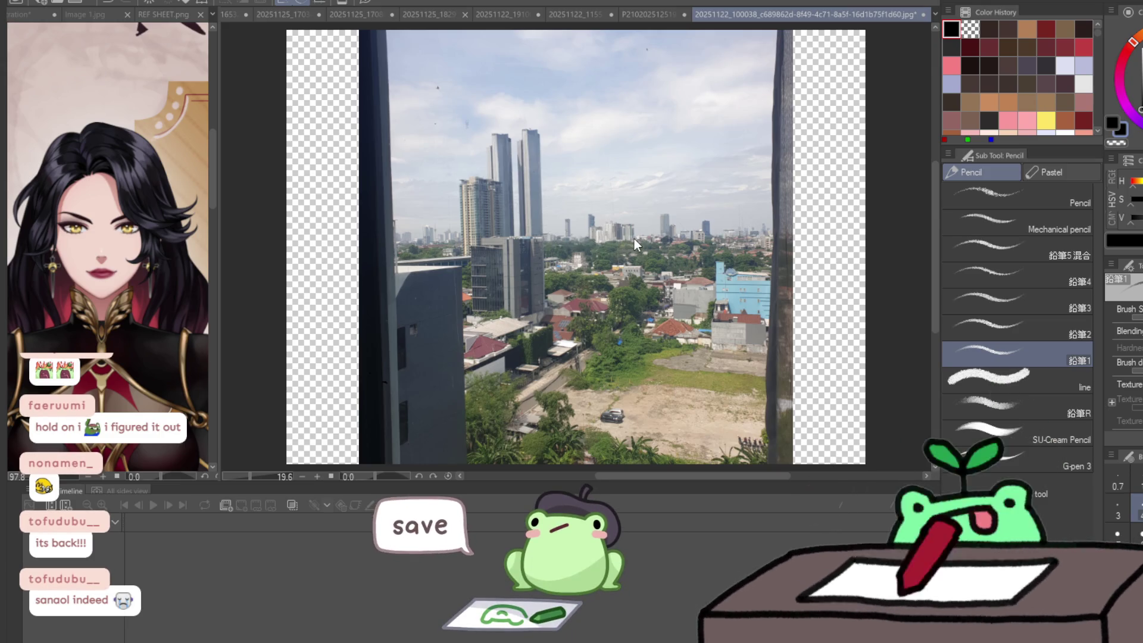
key("ctrl+w")
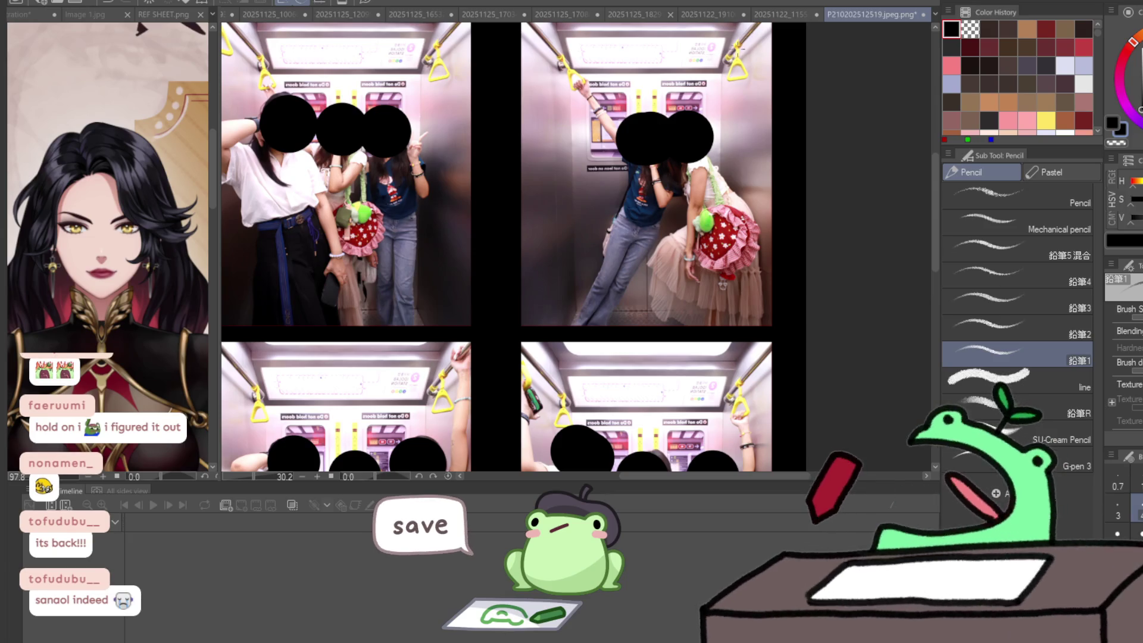
scroll(727, 128, "down", 3)
scroll(727, 129, "up", 4)
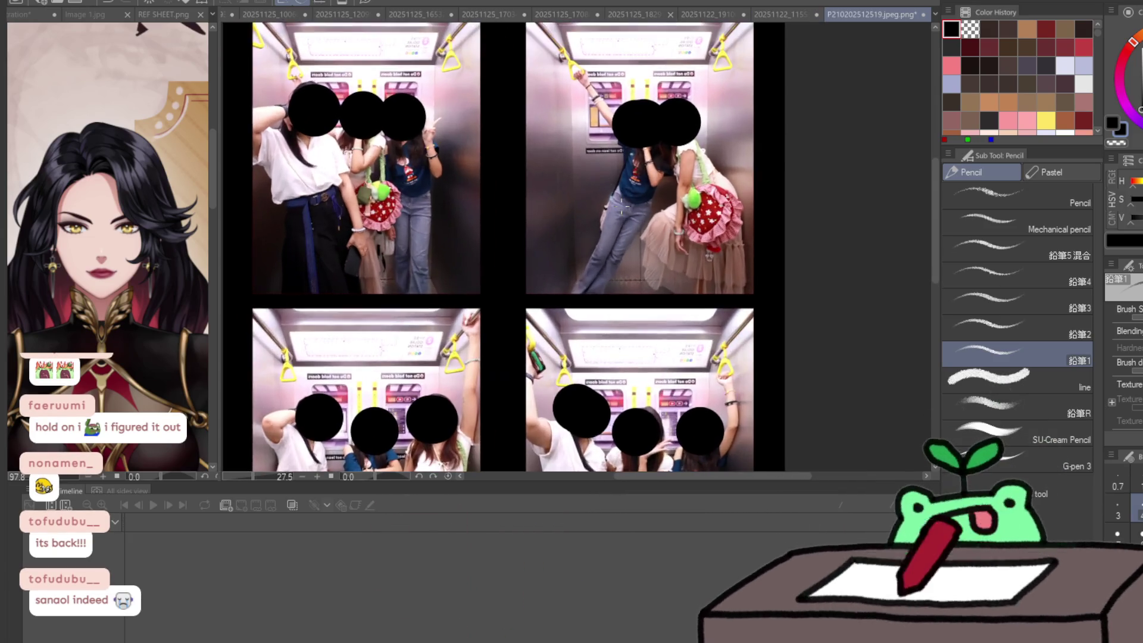
scroll(727, 129, "up", 2)
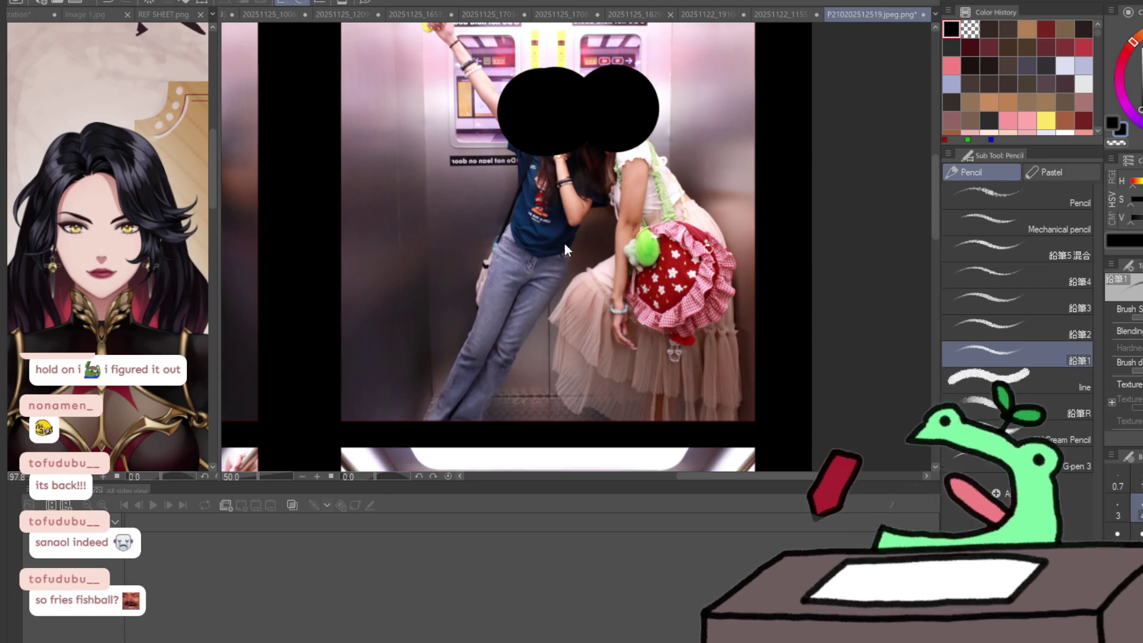
key("ctrl+w")
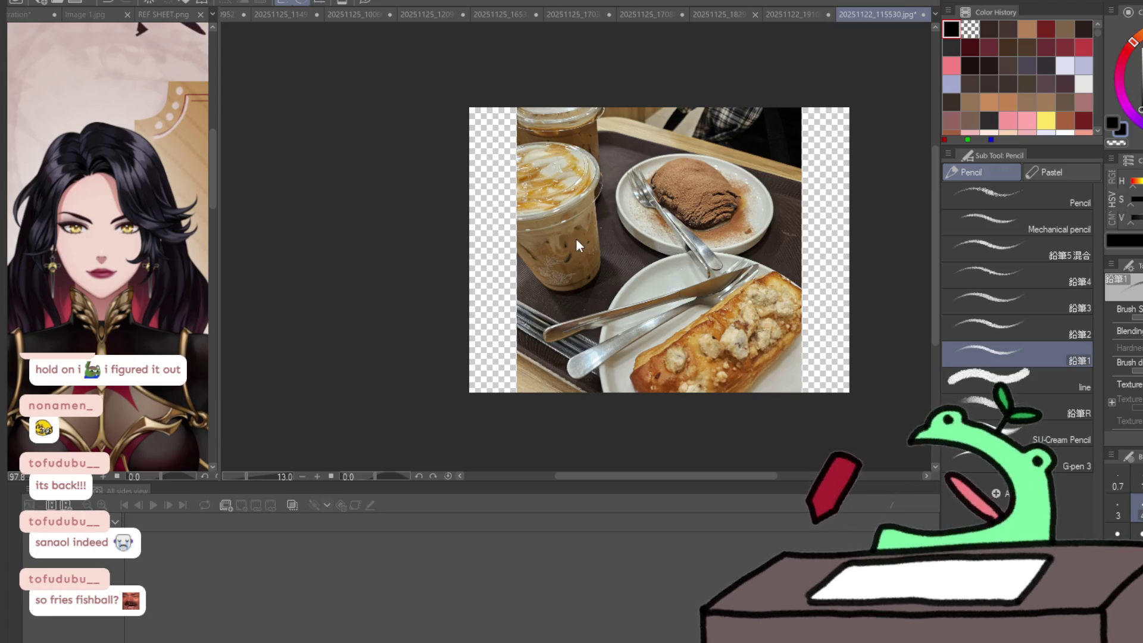
key("ctrl+w")
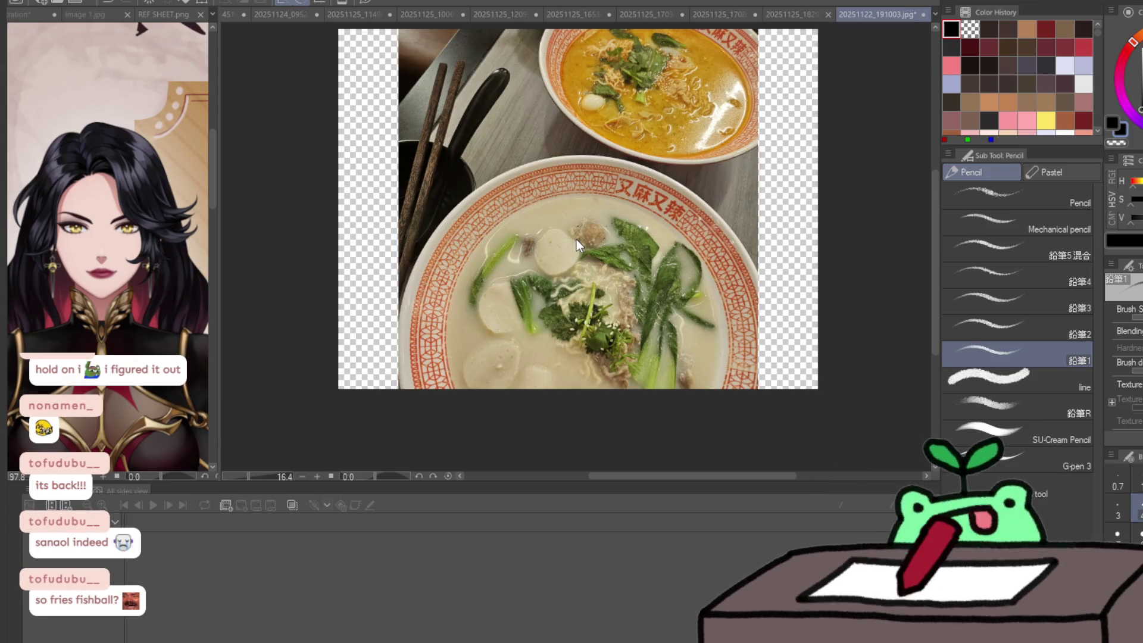
key("ctrl+w")
key("ctrl+w")
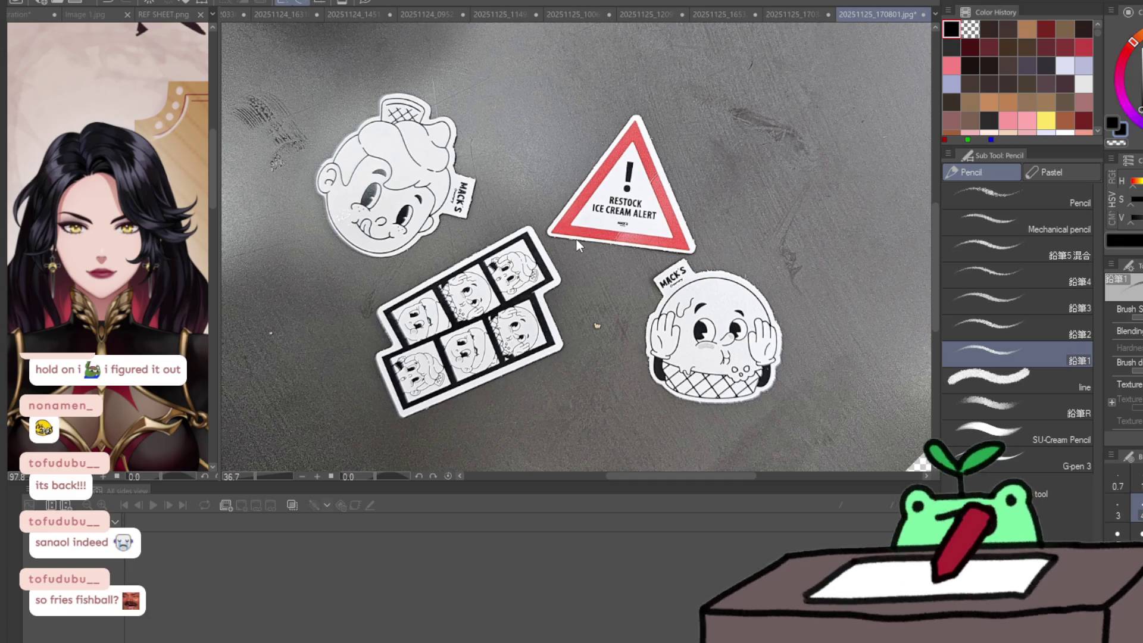
key("ctrl+w")
key("ctrl+w")
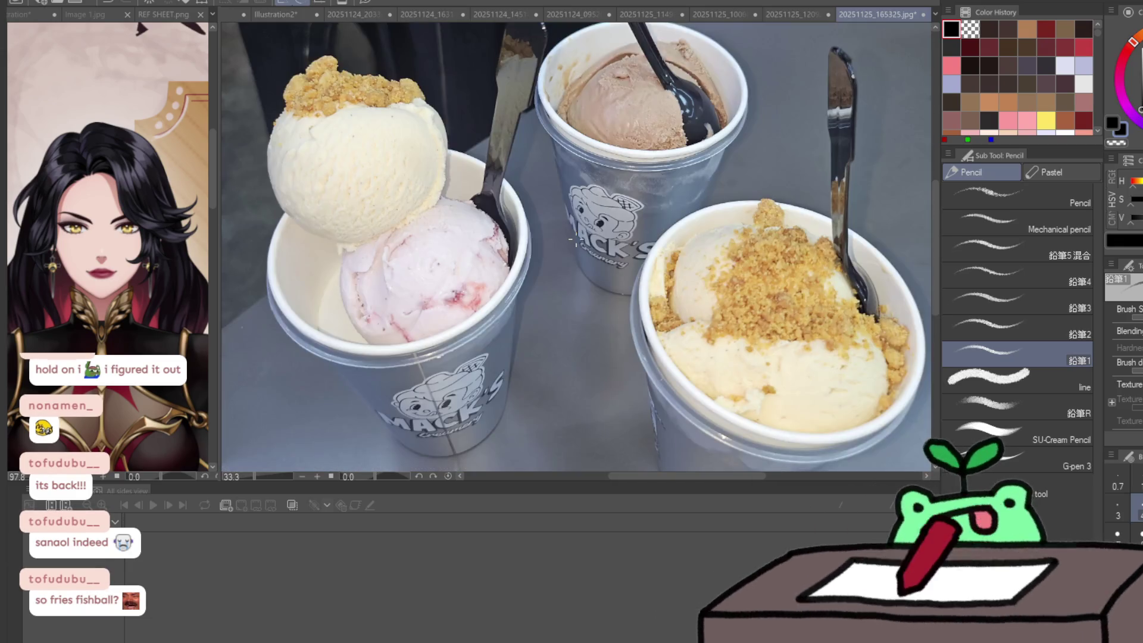
key("ctrl+w")
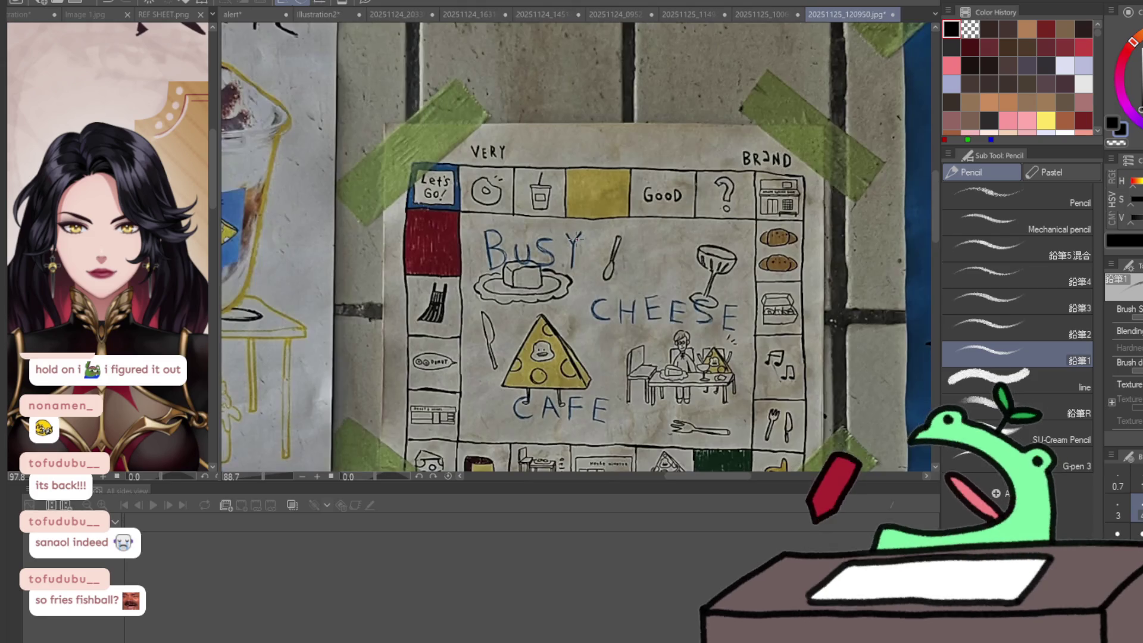
key("ctrl+w")
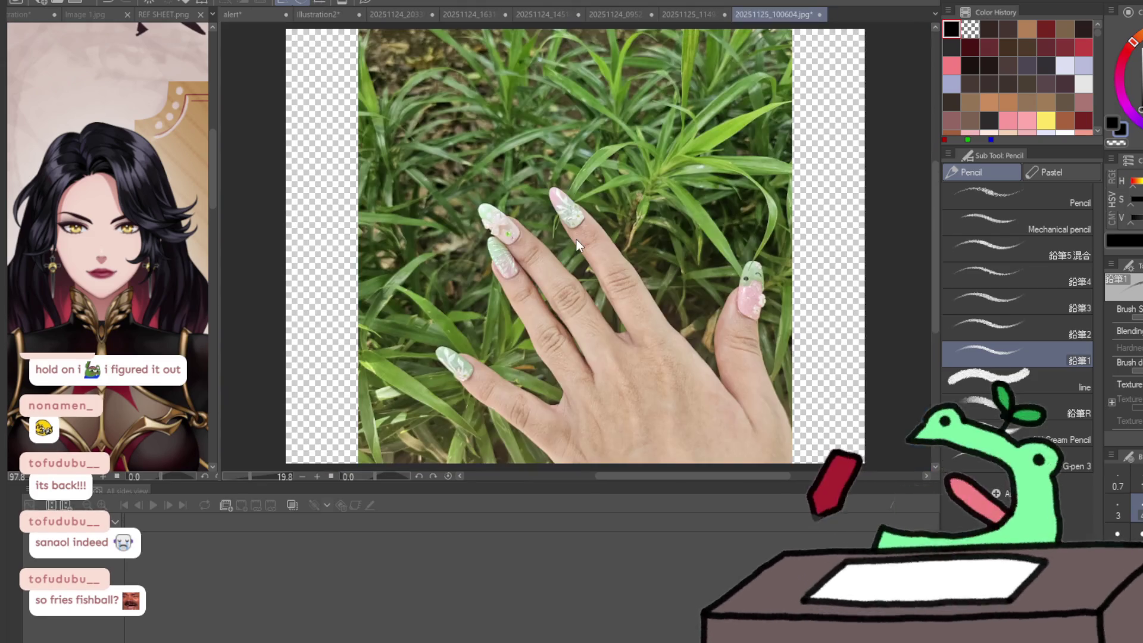
key("ctrl+w")
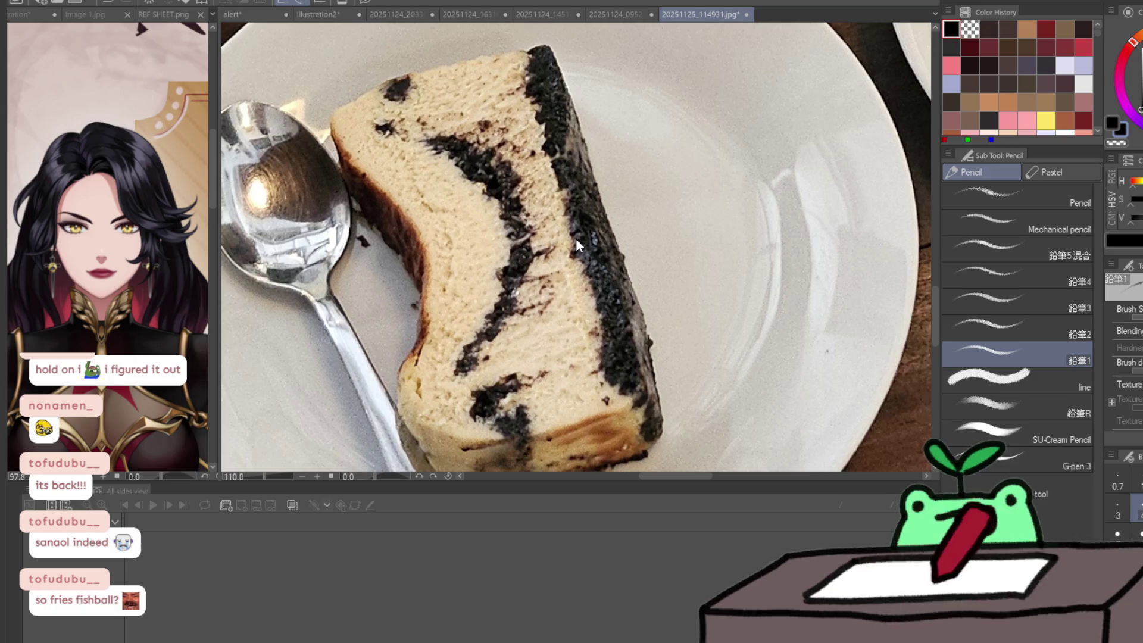
key("ctrl+w")
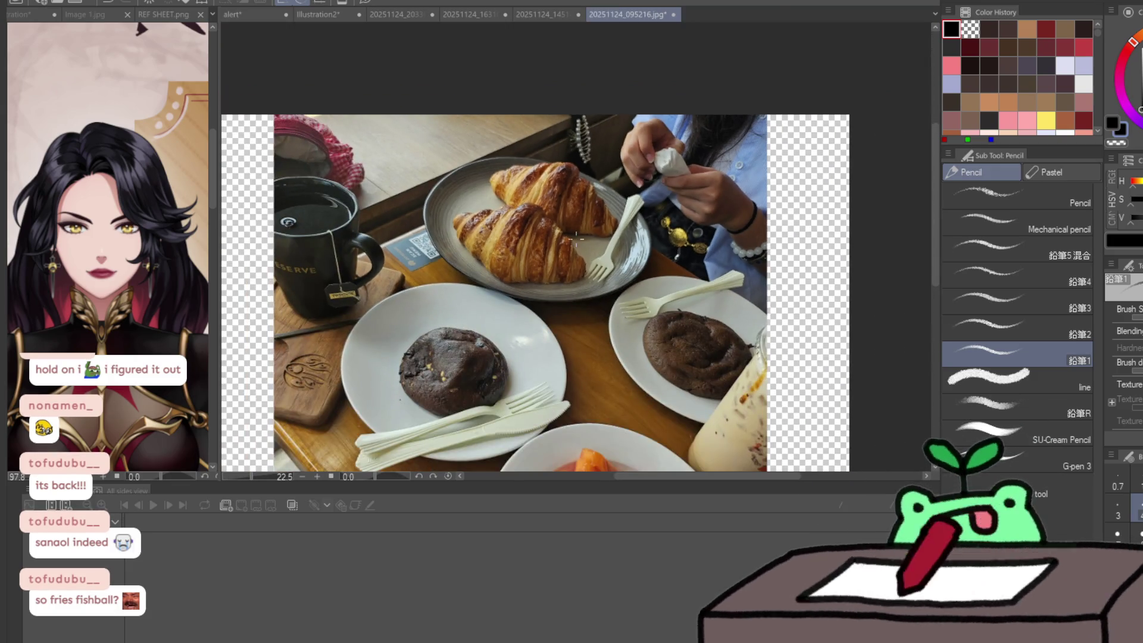
- Close the croissant, pork cutlet, aquarium and remaining food photos plus the blank Illustration2 canvas
scroll(576, 238, "down", 4)
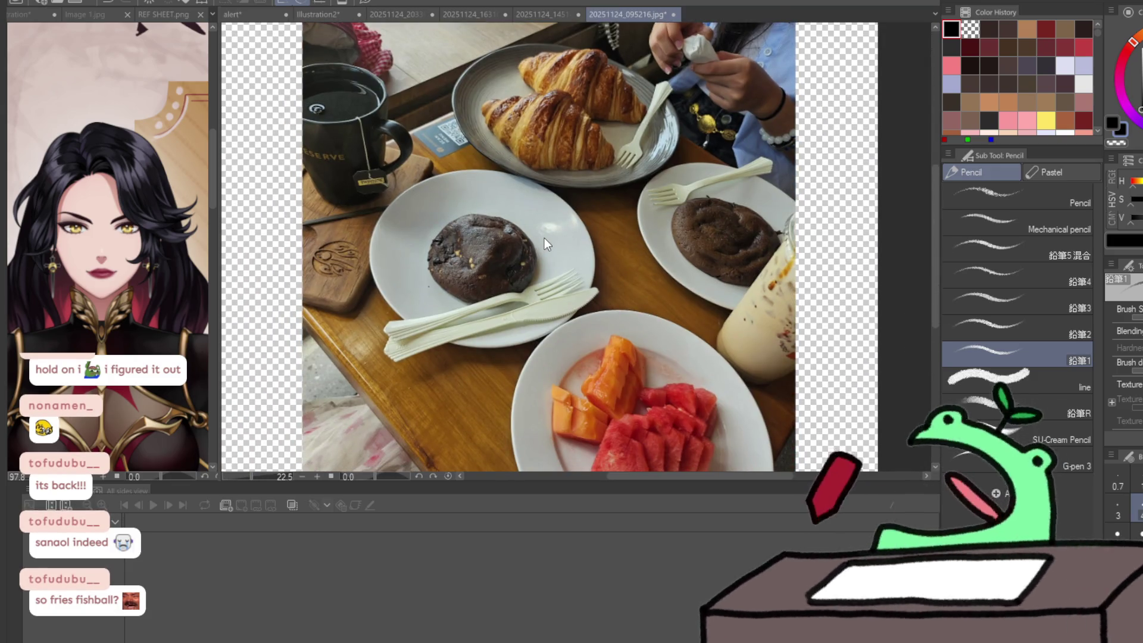
key("ctrl+w")
scroll(486, 312, "down", 3)
scroll(486, 312, "down", 2)
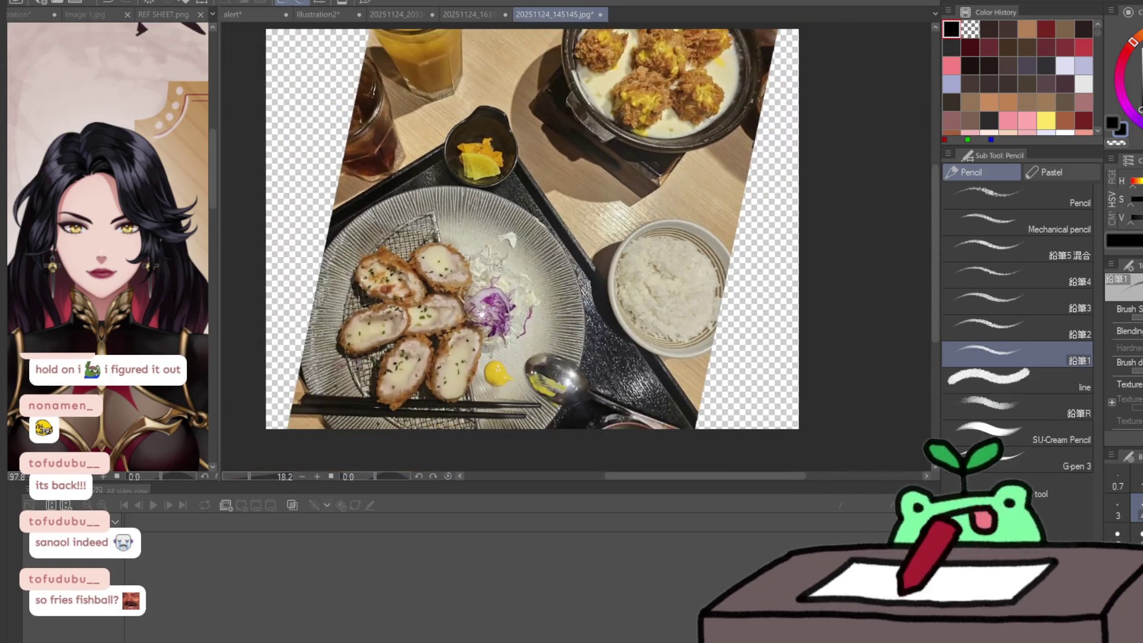
scroll(486, 312, "up", 2)
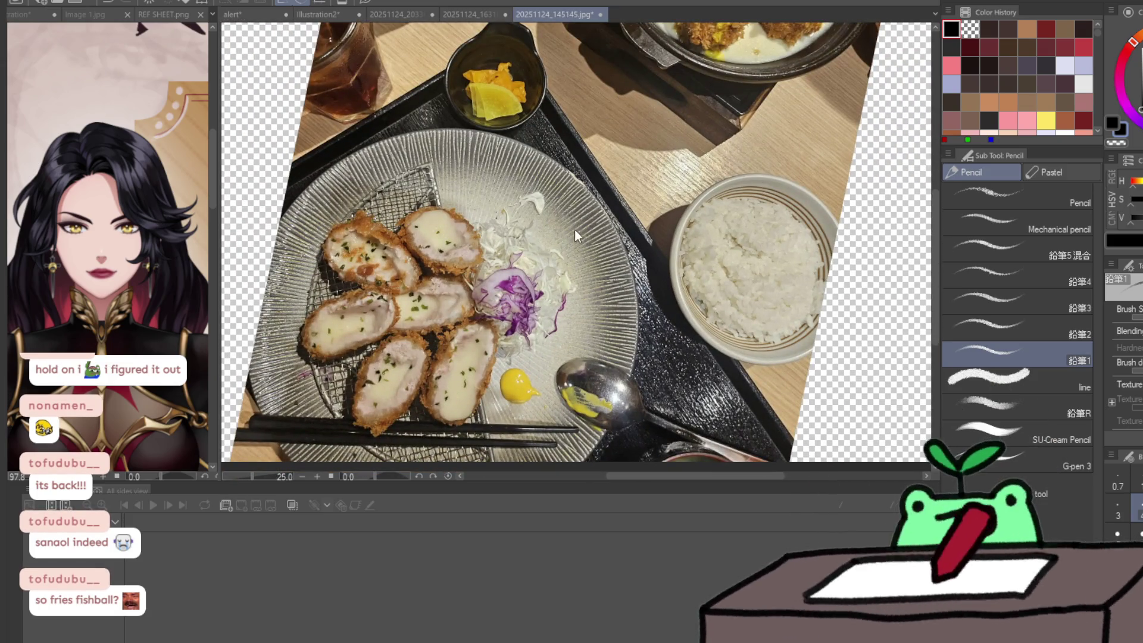
key("ctrl+w")
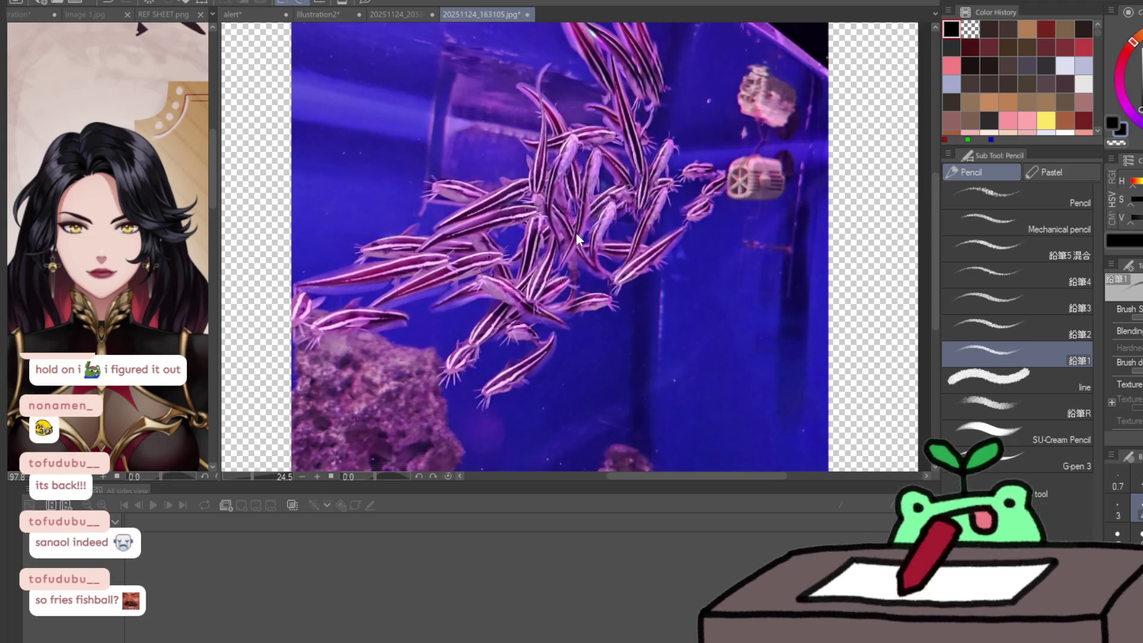
key("ctrl+w")
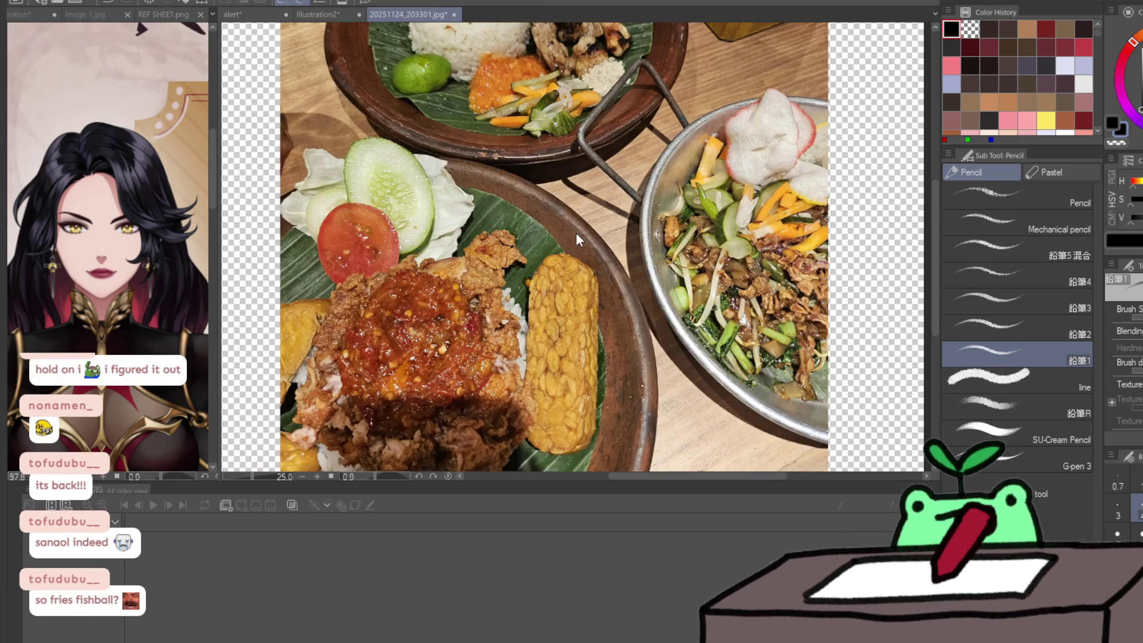
key("ctrl+w")
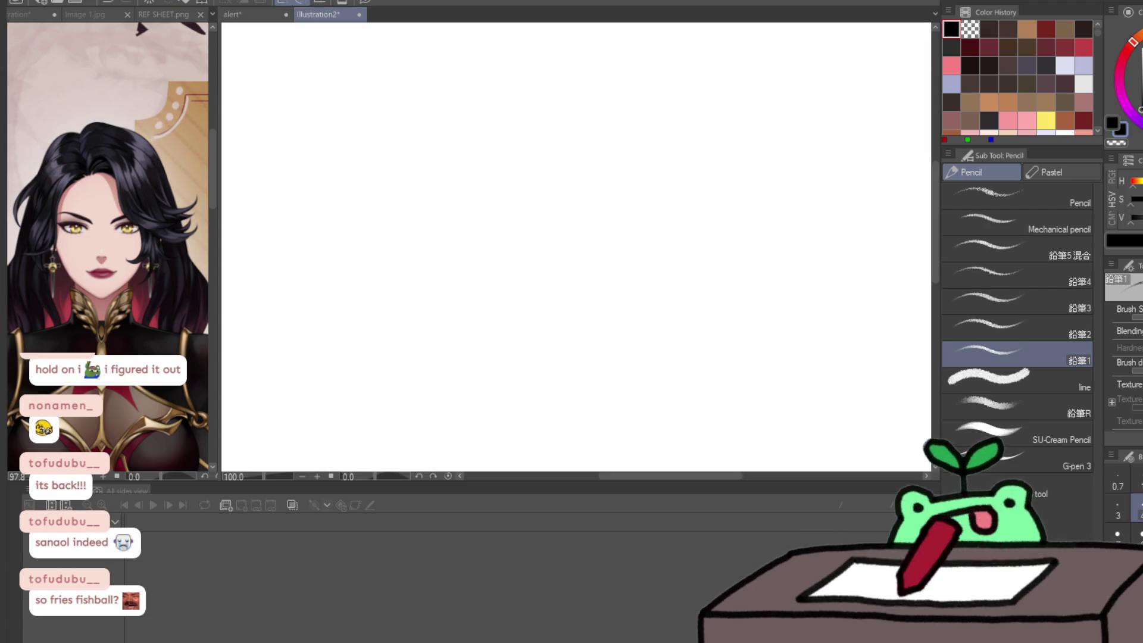
key("ctrl+w")
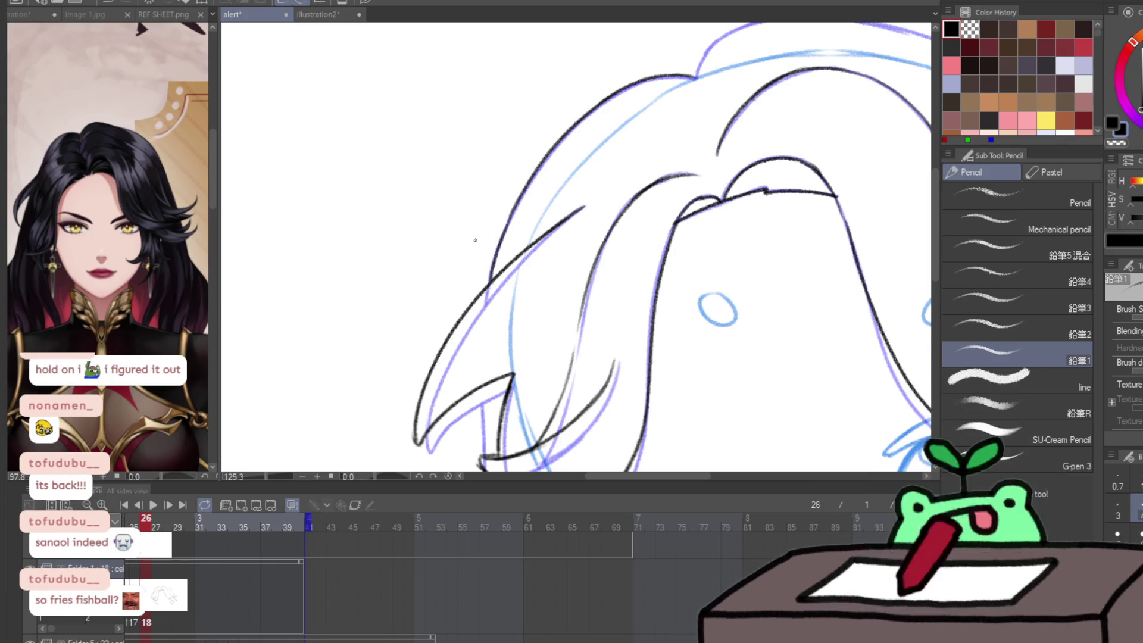
- With a flipped, rotated view, ink the hair's outer left edge and top-left outline in black
key("j")
key("h")
key("p")
mouse_move(475, 240)
left_mouse_down()
mouse_move(802, 256)
mouse_move(805, 266)
left_mouse_up()
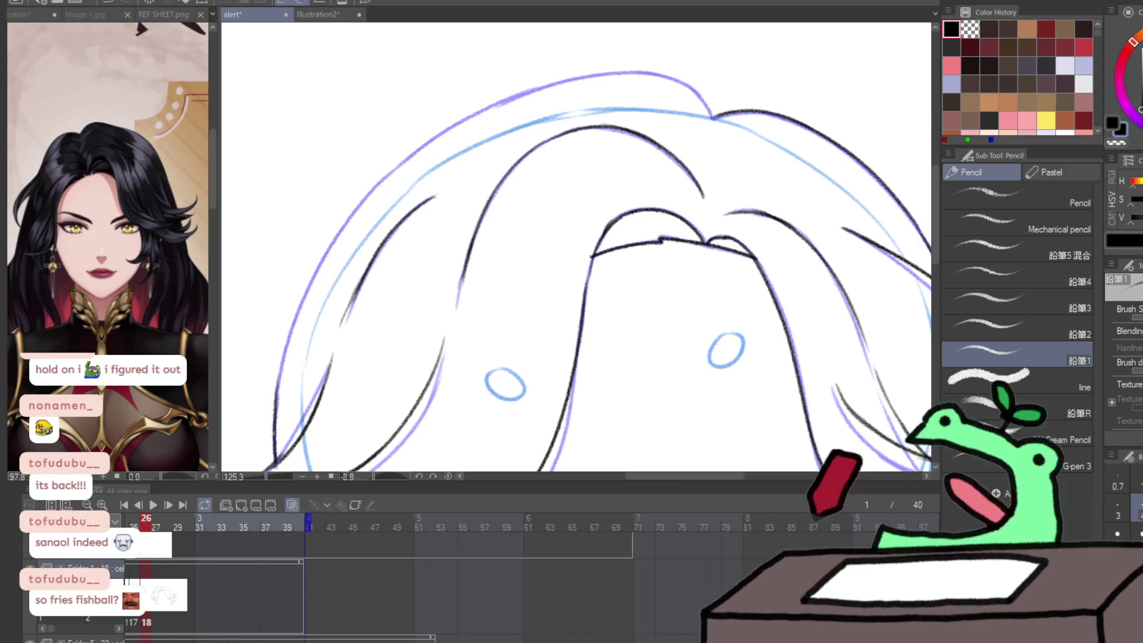
left_click_drag(275, 441, 345, 224)
left_click_drag(325, 265, 446, 128)
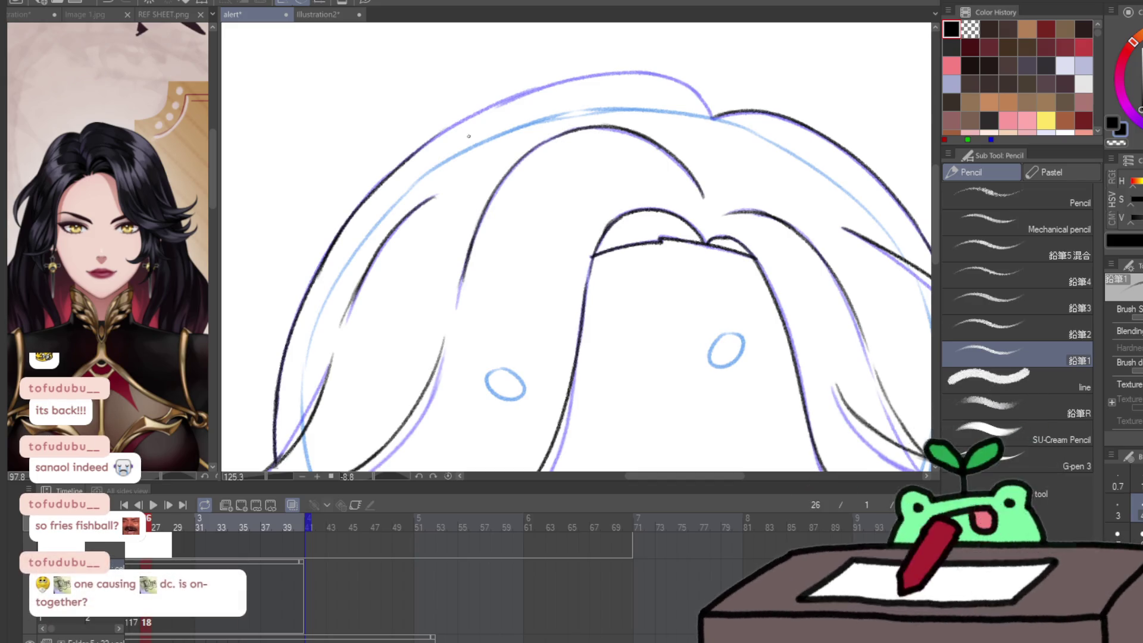
left_click_drag(411, 153, 613, 70)
key("ctrl+z")
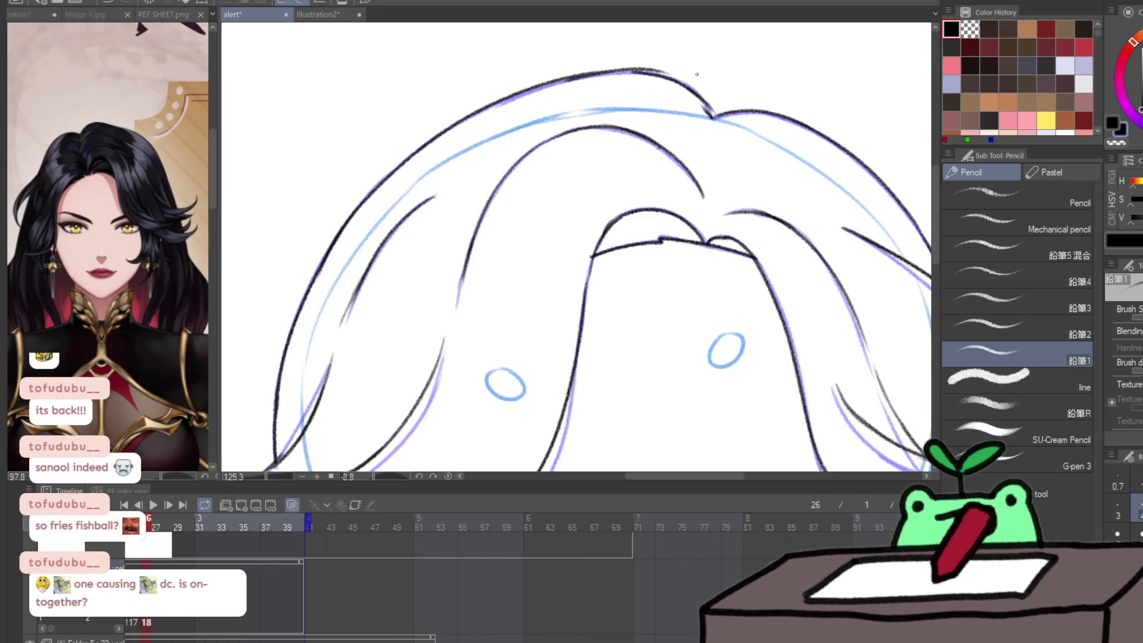
key("h")
mouse_move(595, 464)
left_mouse_down()
mouse_move(620, 366)
mouse_move(658, 319)
mouse_move(702, 203)
left_mouse_up()
scroll(459, 286, "down", 3)
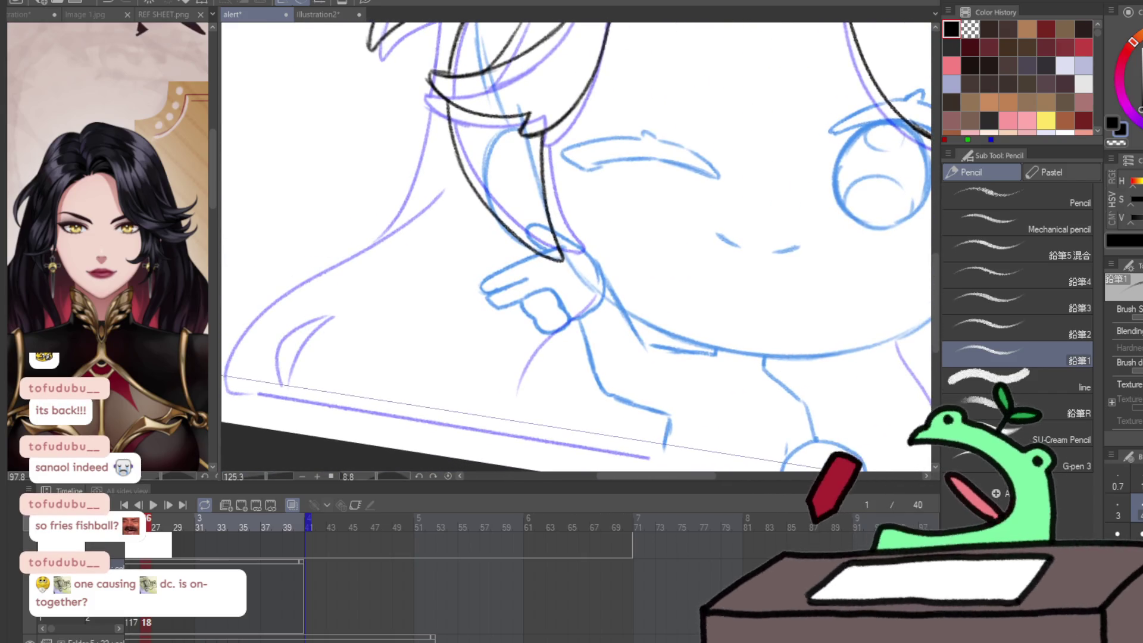
scroll(482, 359, "down", 3)
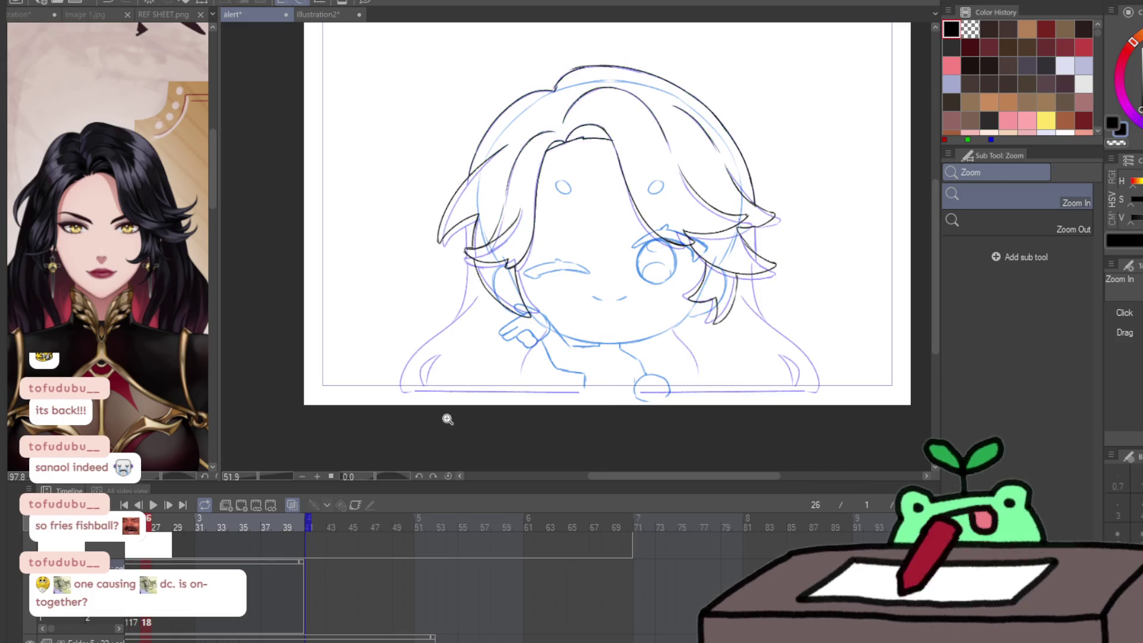
- Ink the mirrored lower hair strands and left hair edge with the Pencil, redoing one hooked tip
scroll(449, 411, "up", 5)
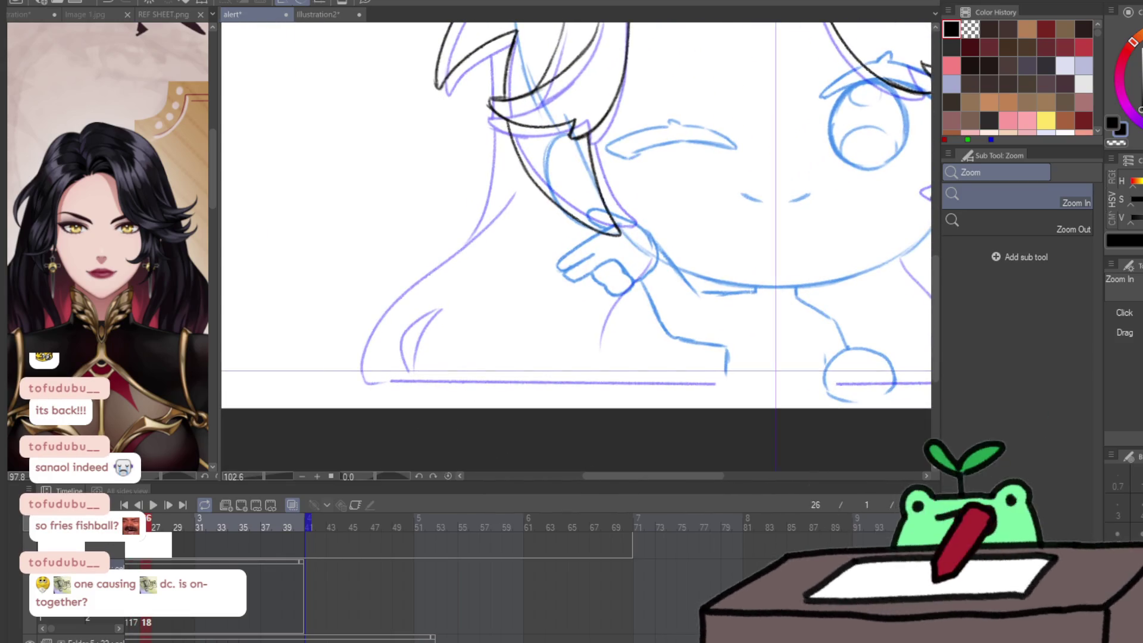
key("p")
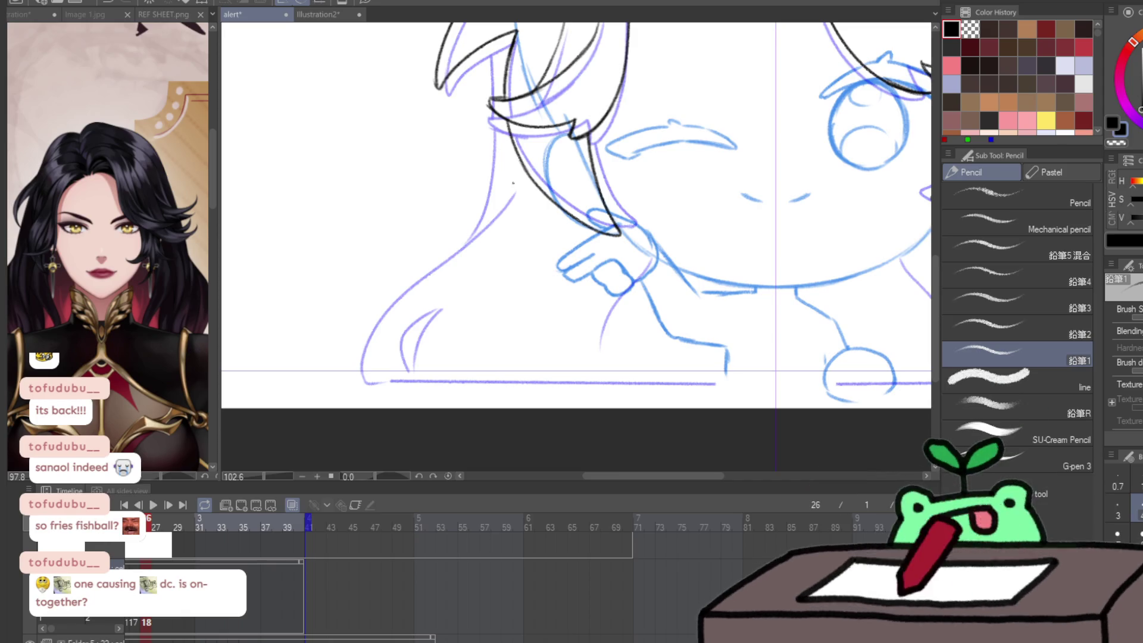
left_click_drag(518, 183, 483, 224)
left_click_drag(410, 342, 429, 362)
key("ctrl+z")
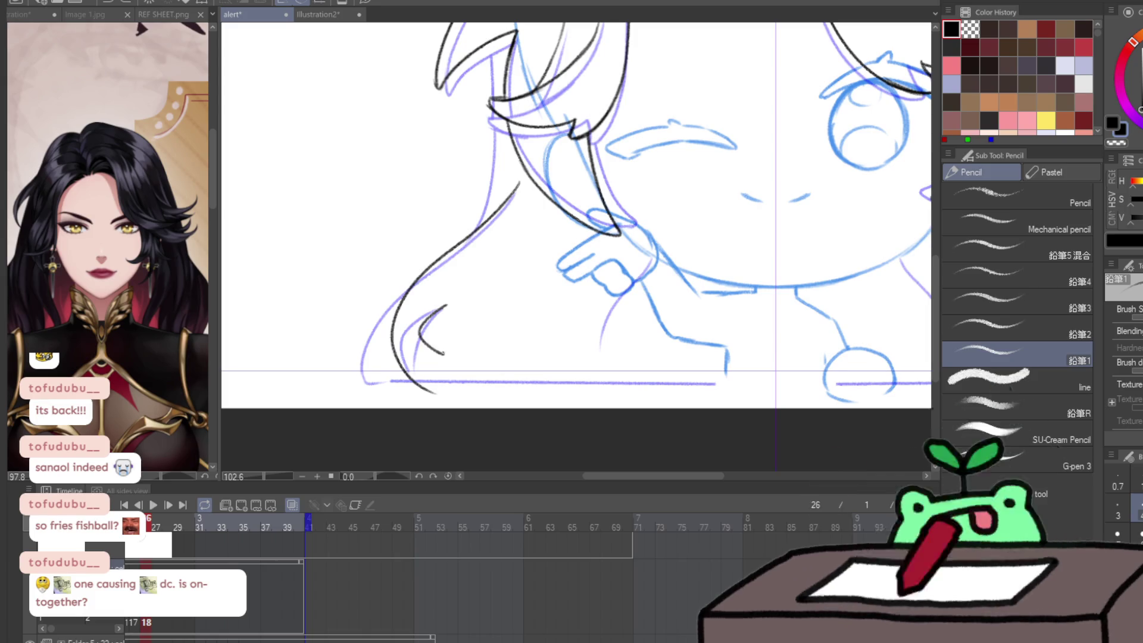
left_click_drag(660, 253, 625, 331)
left_click_drag(488, 78, 485, 215)
left_click_drag(478, 205, 473, 387)
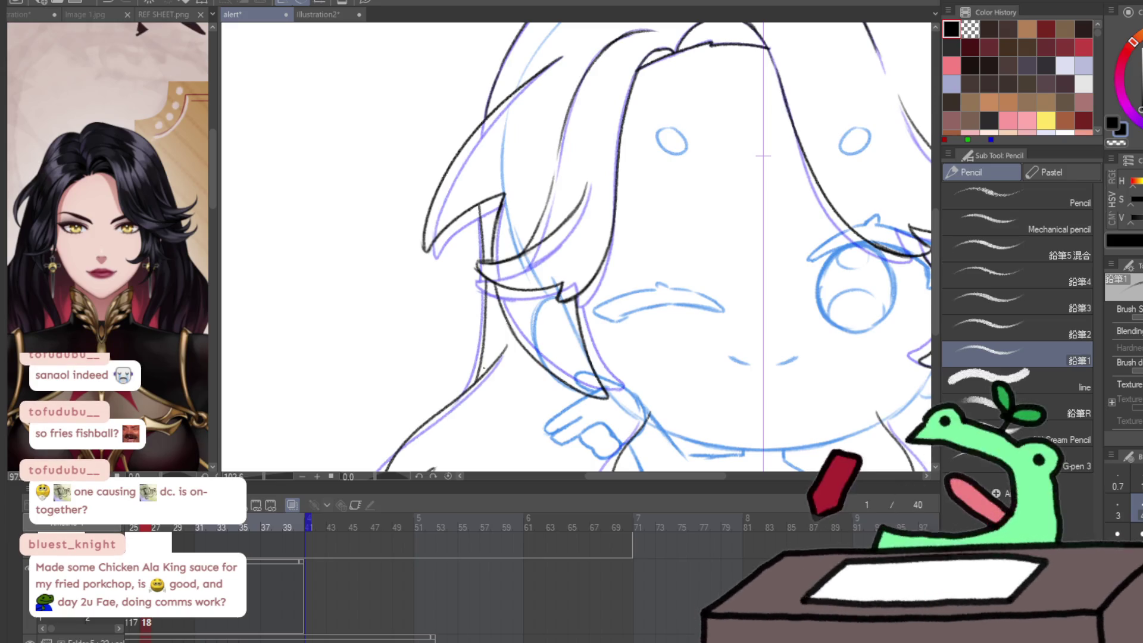
key("ctrl+0")
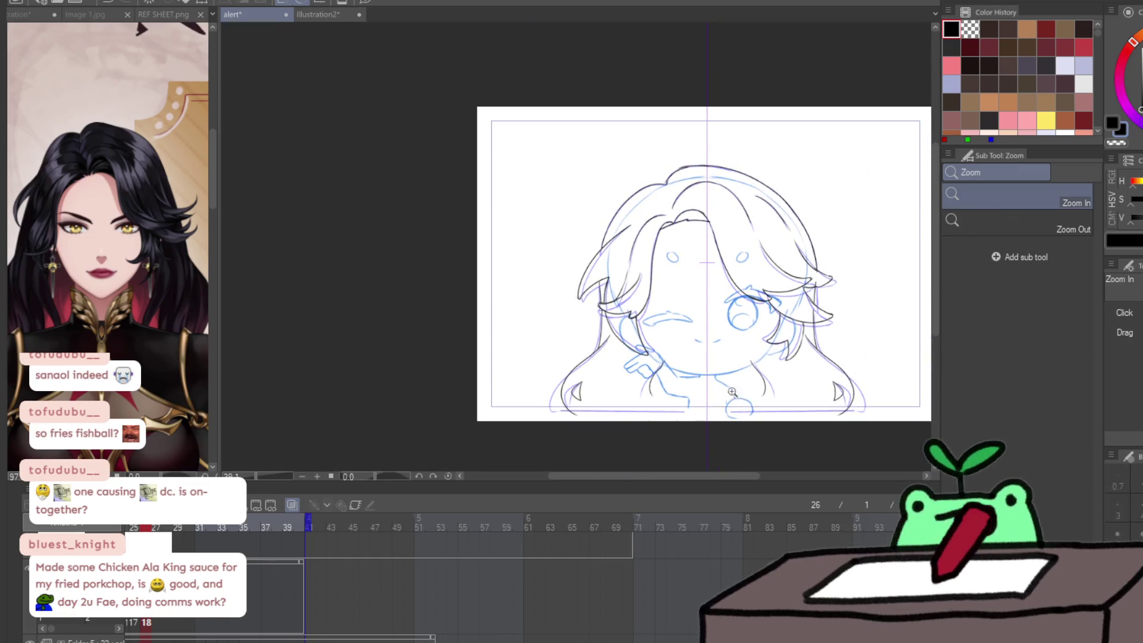
- Step forward to the following animation cel on the timeline
key("Right")
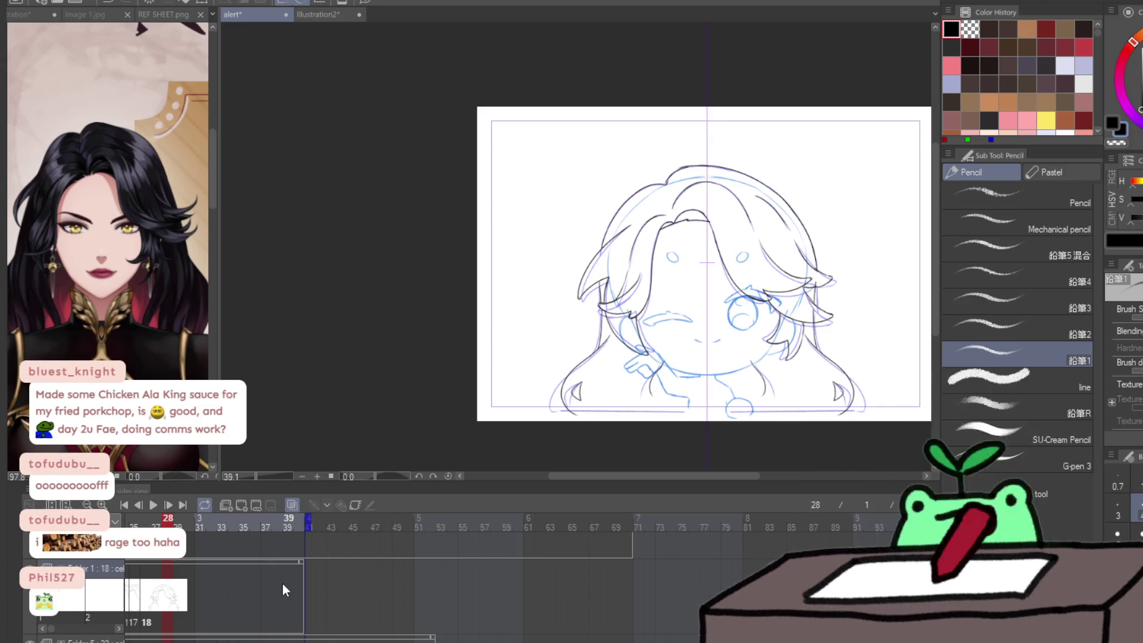
scroll(283, 583, "left", 5)
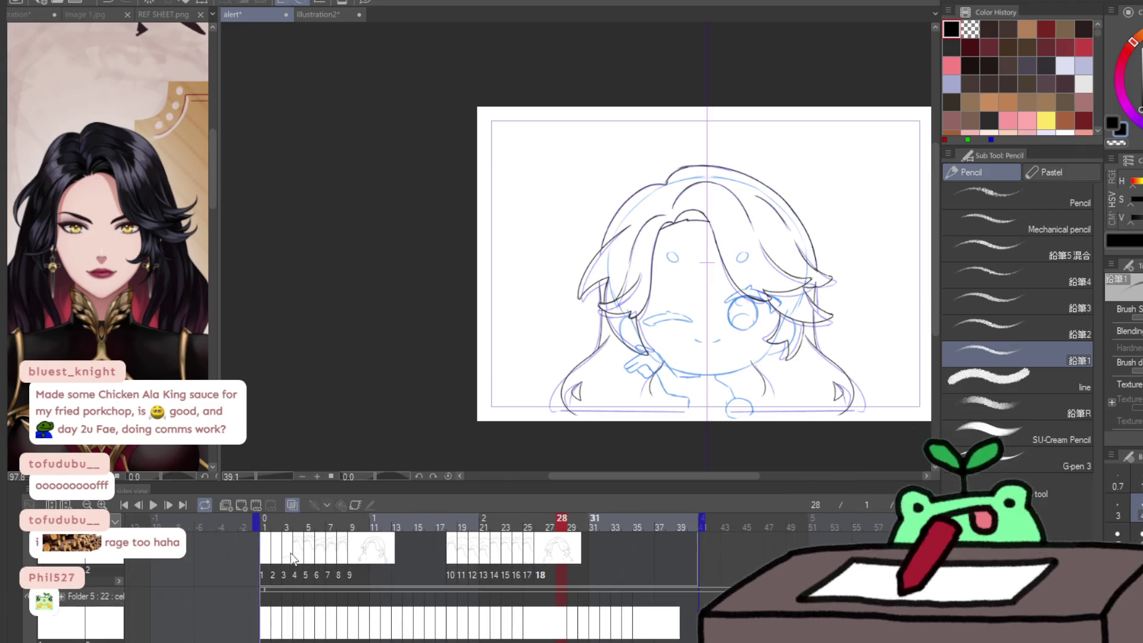
- Play the animation, stop on frame 29 and add a new empty cel 19 there
left_click(153, 504)
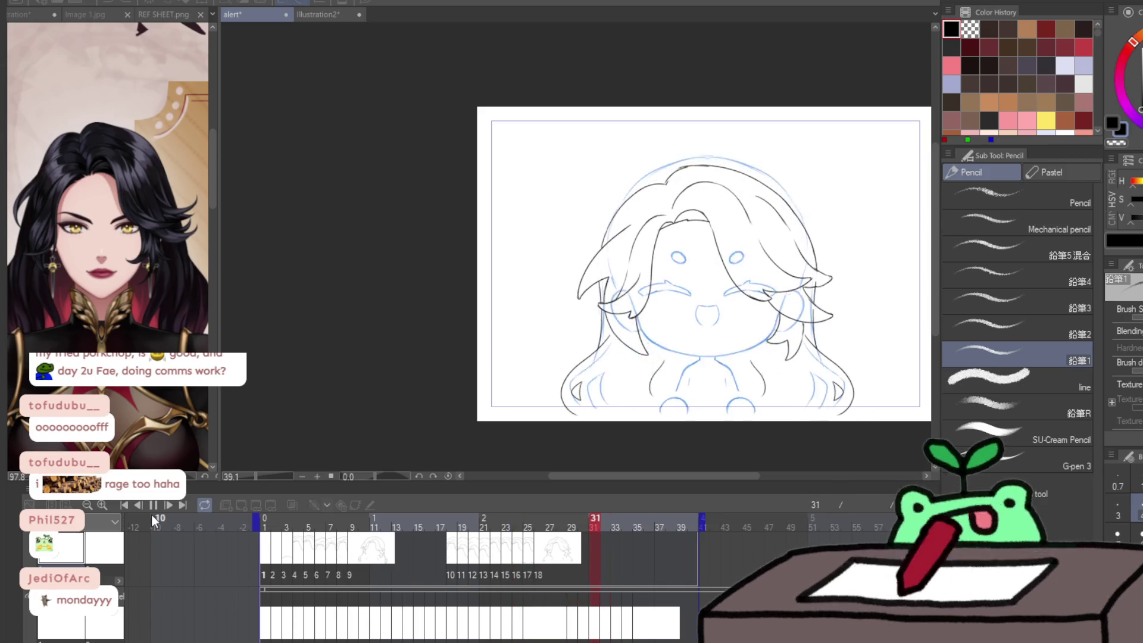
left_click(571, 573)
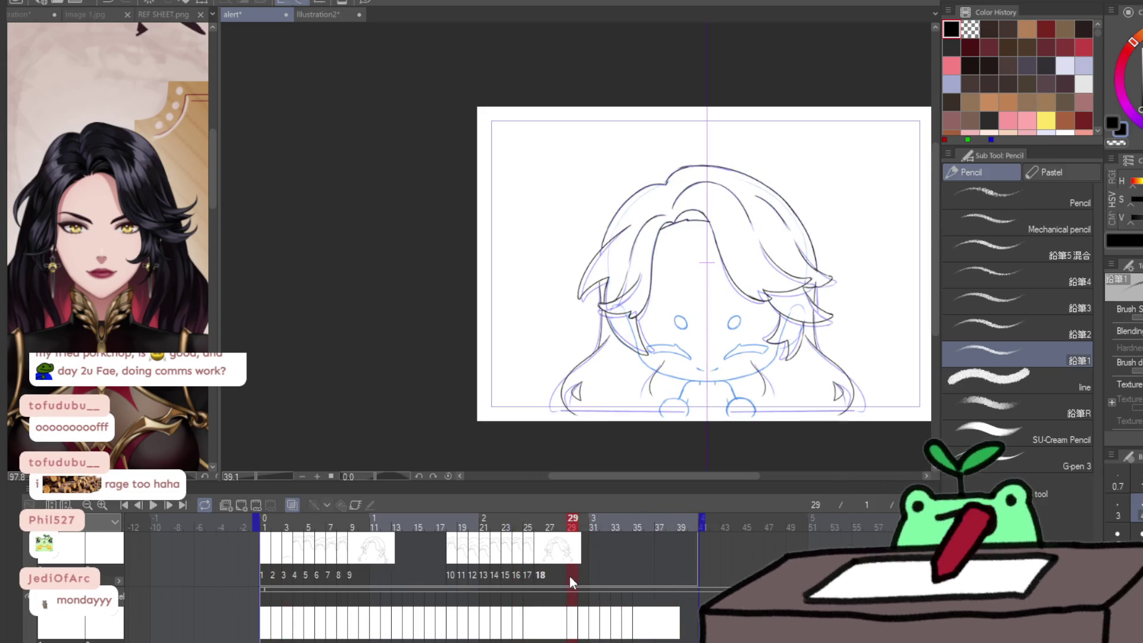
key("ctrl+shift+alt+n")
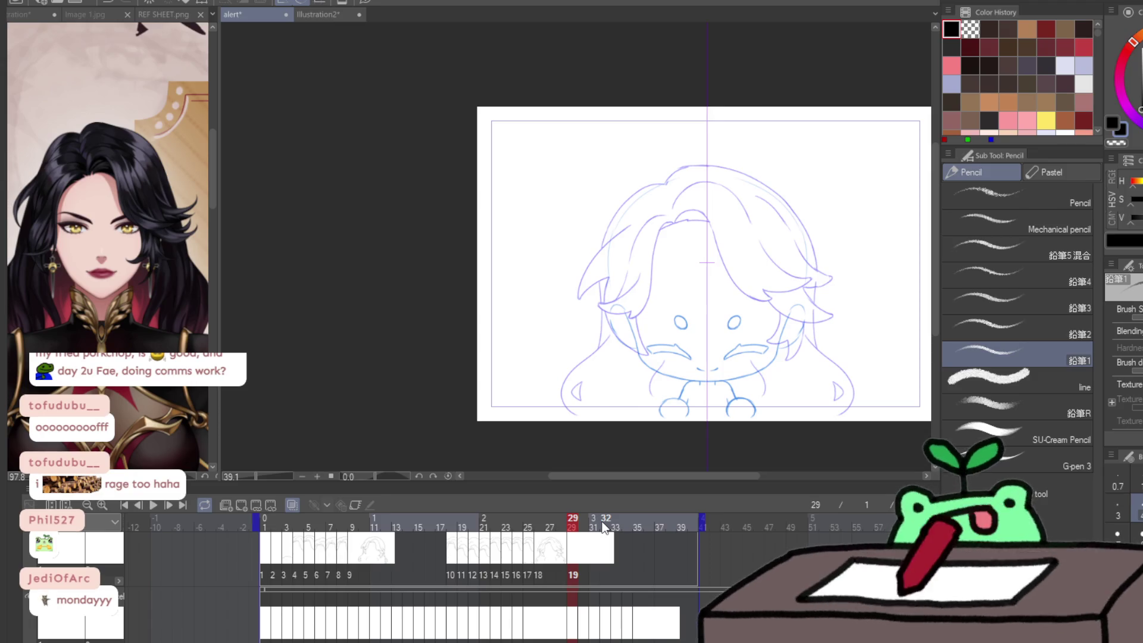
- Replay the animation, return to frame 29 and turn off onion skin
key("space")
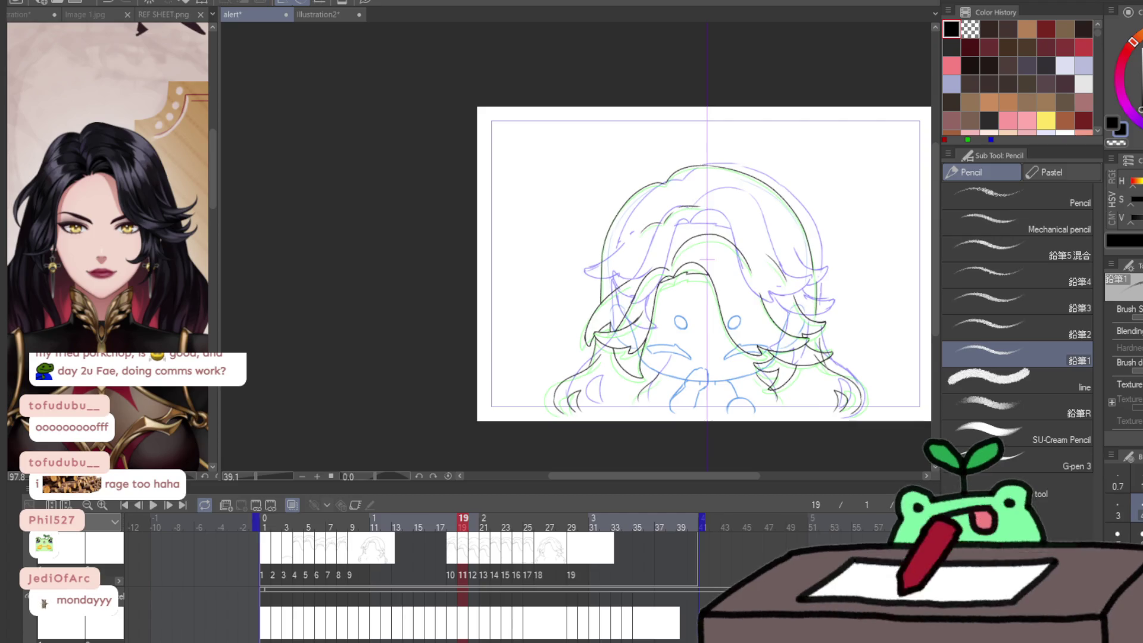
left_click(574, 573)
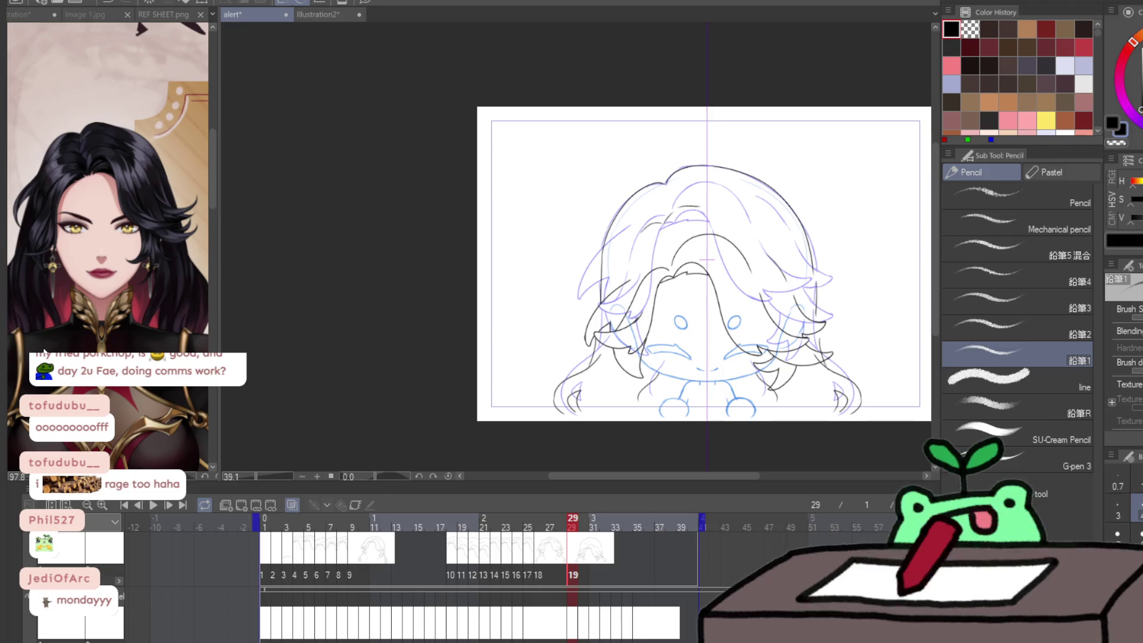
left_click(294, 507)
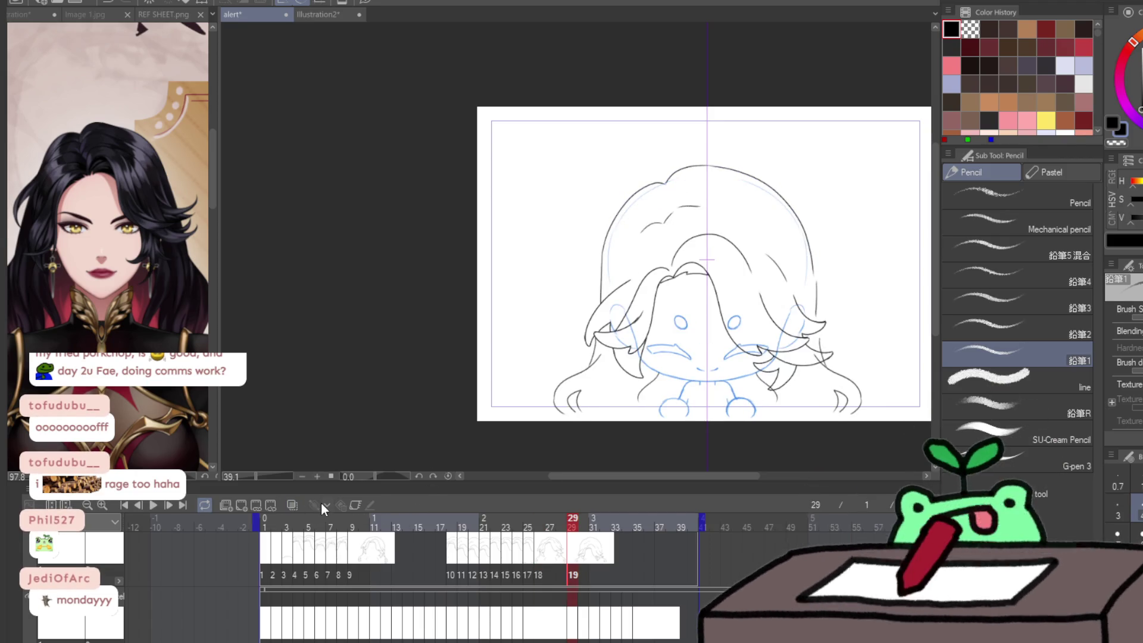
- Start and cancel a transform on cel 19's line art, then preview the frames up to it
key("ctrl+t")
key("Return")
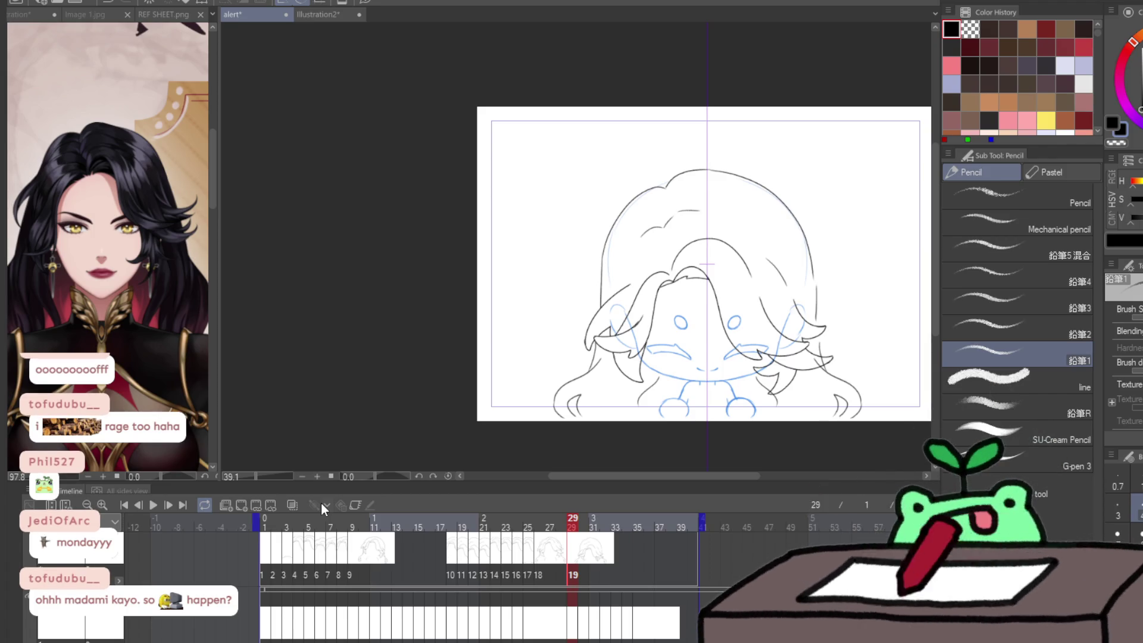
left_click(572, 576)
- Add cel 20 at frame 30 and paste frame 20's copied hair lineart onto it
left_click(583, 577)
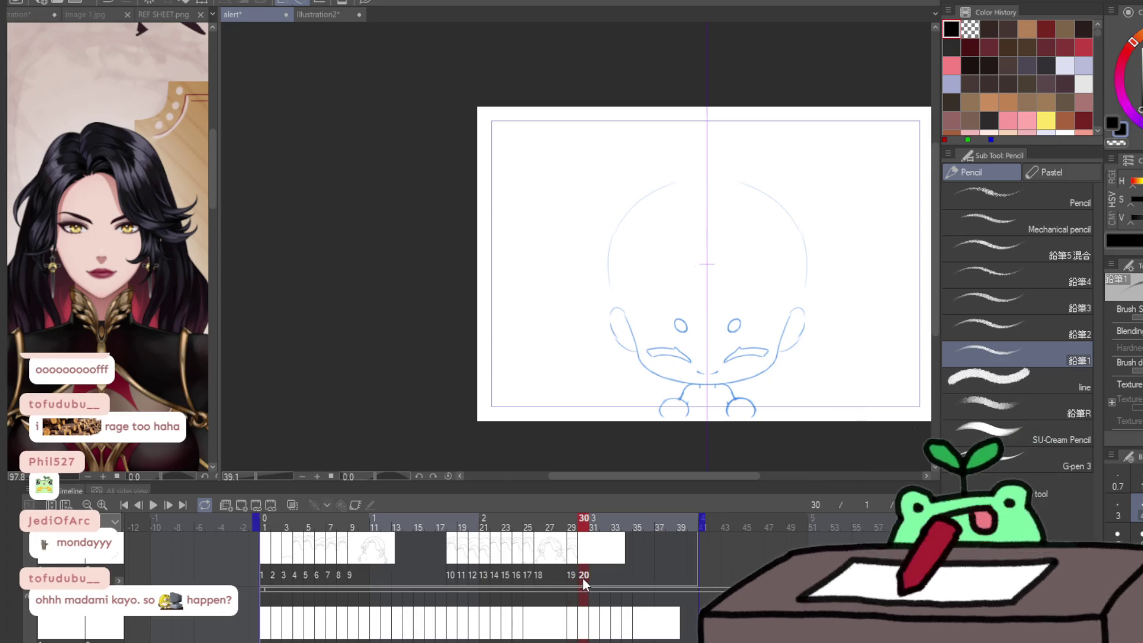
left_click(477, 575)
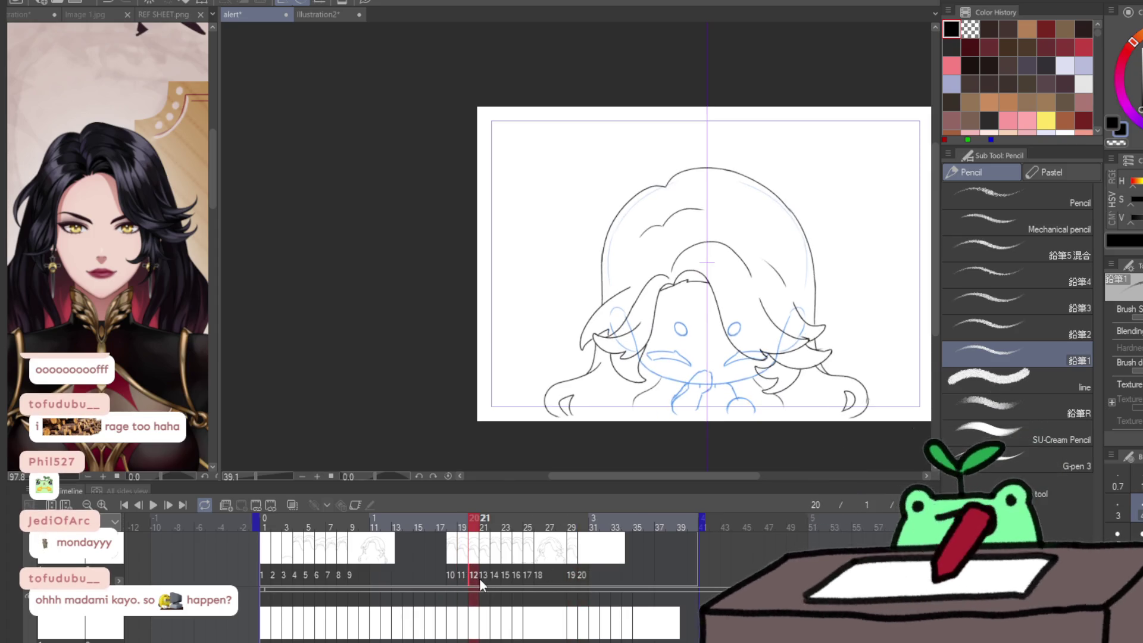
key("ctrl+shift+d")
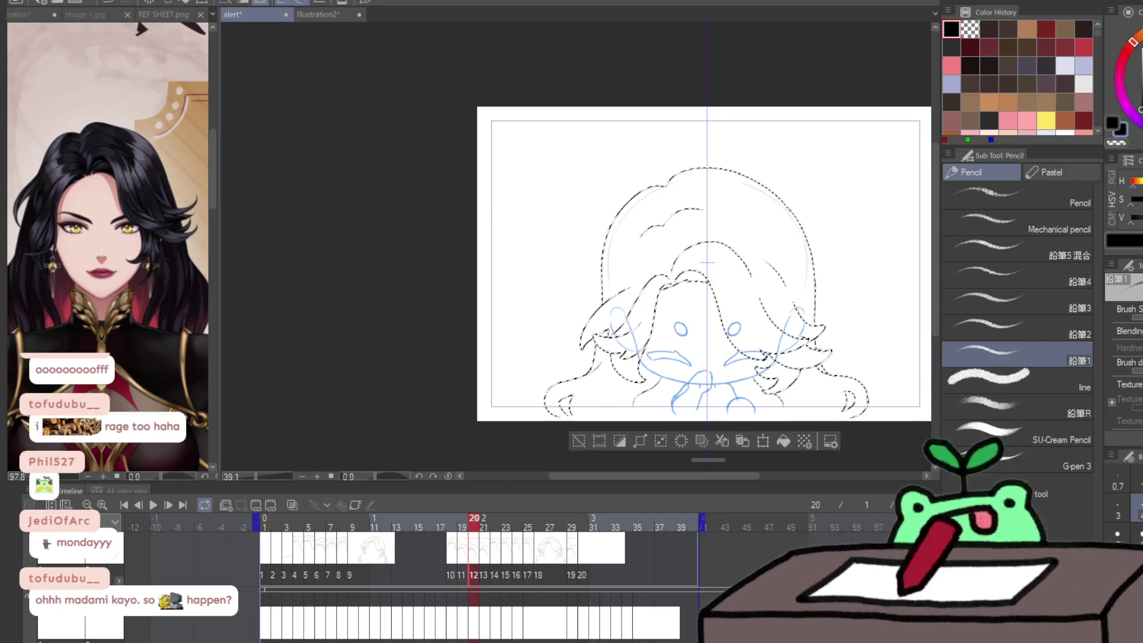
left_click(581, 573)
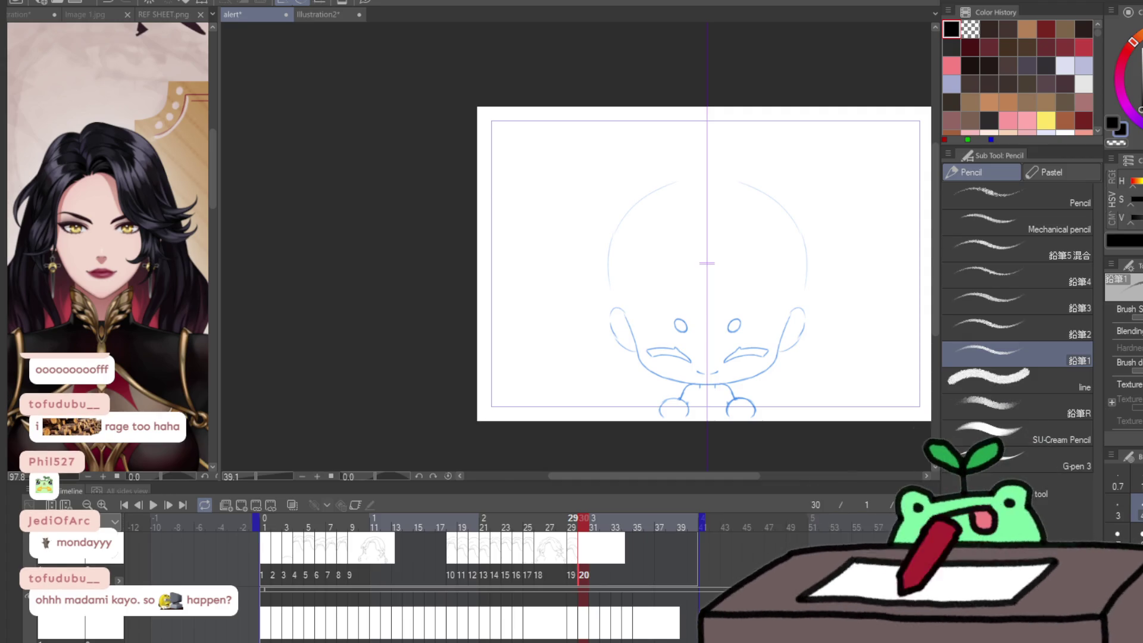
key("ctrl+v")
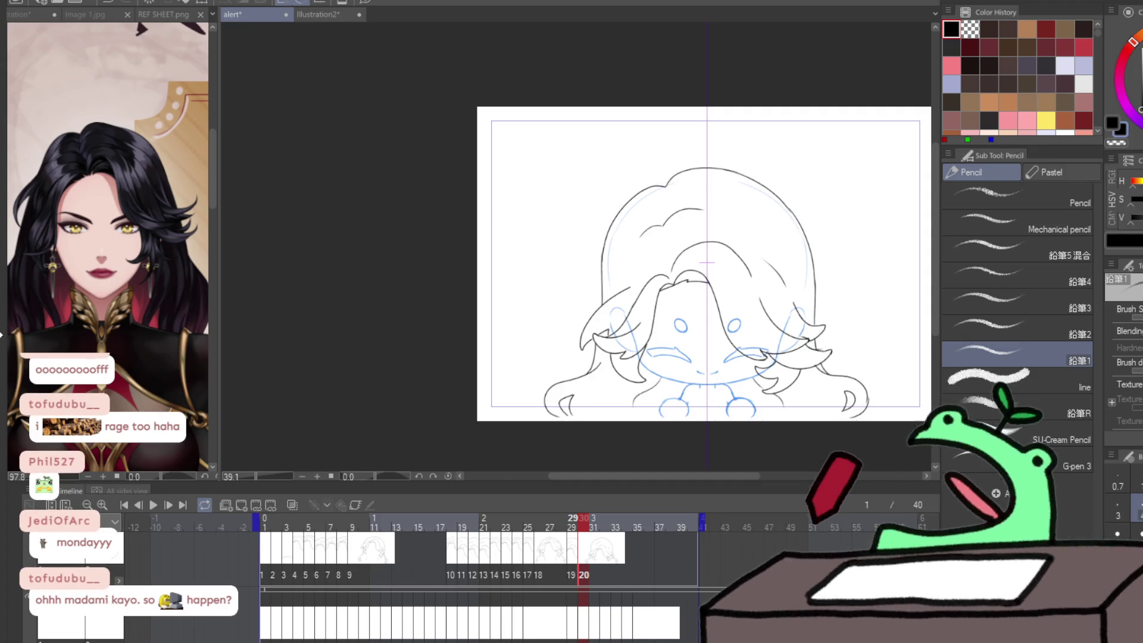
- Nudge the pasted hair lineart slightly lower with the Move layer tool
key("k")
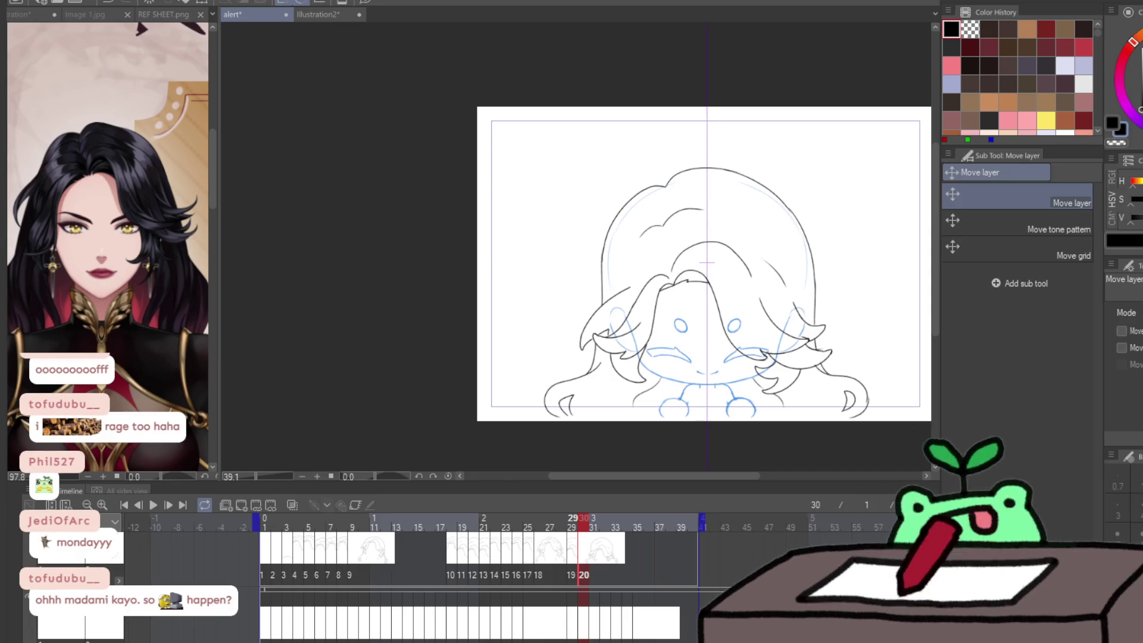
key("Down")
key("Down")
key("Down")
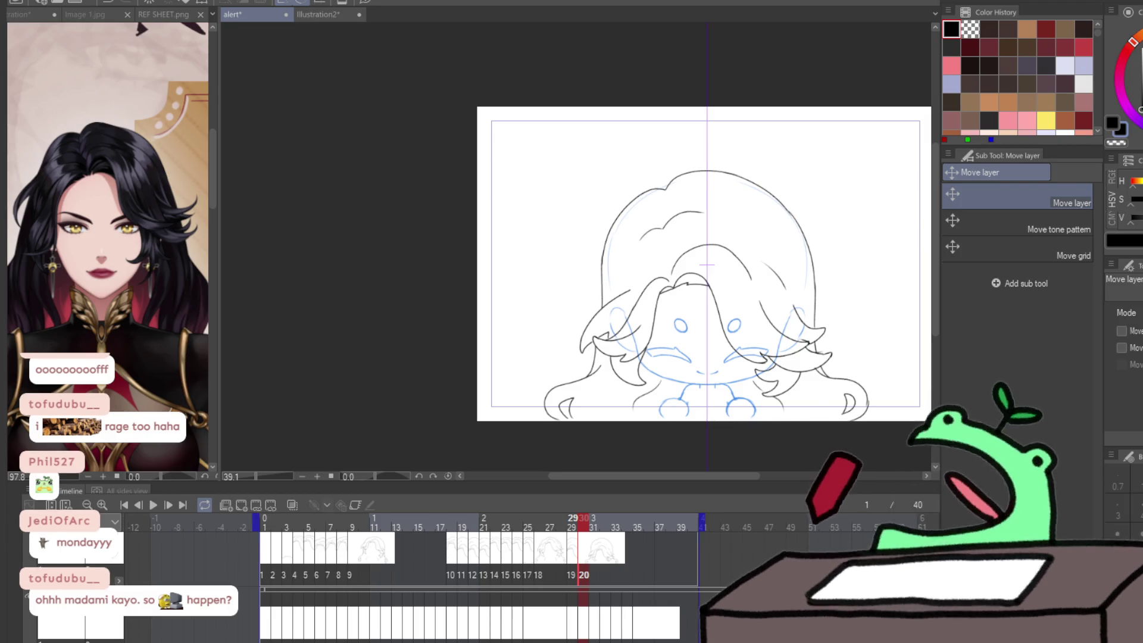
left_click(594, 574)
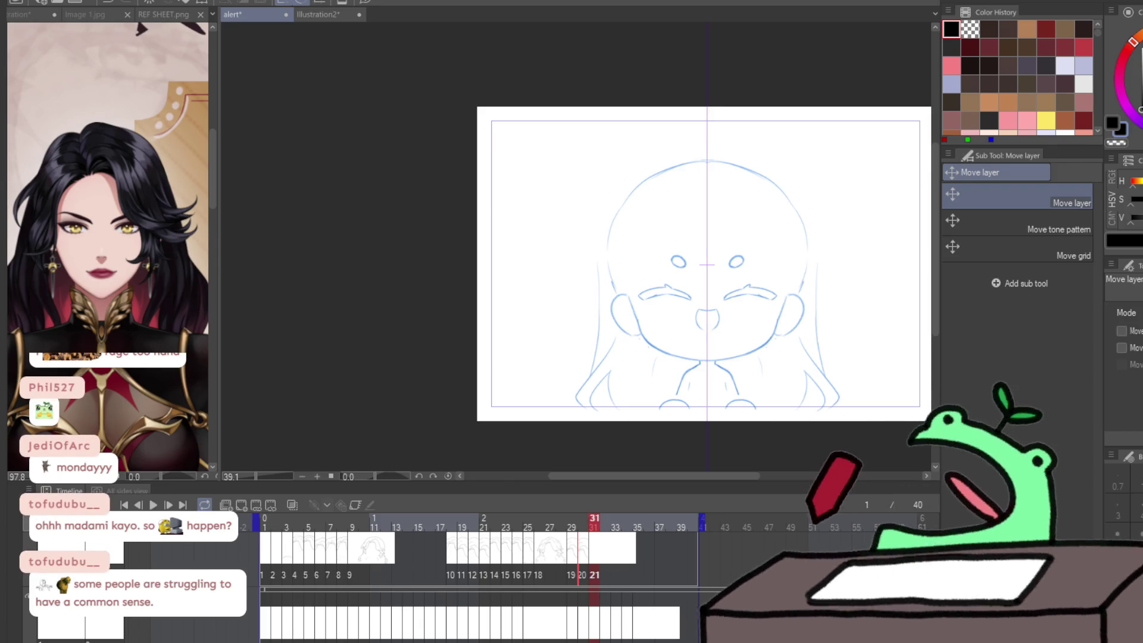
- Compare the hair drawings across frames 4, 5, 30, 31 and 32
key("p")
left_click(280, 577)
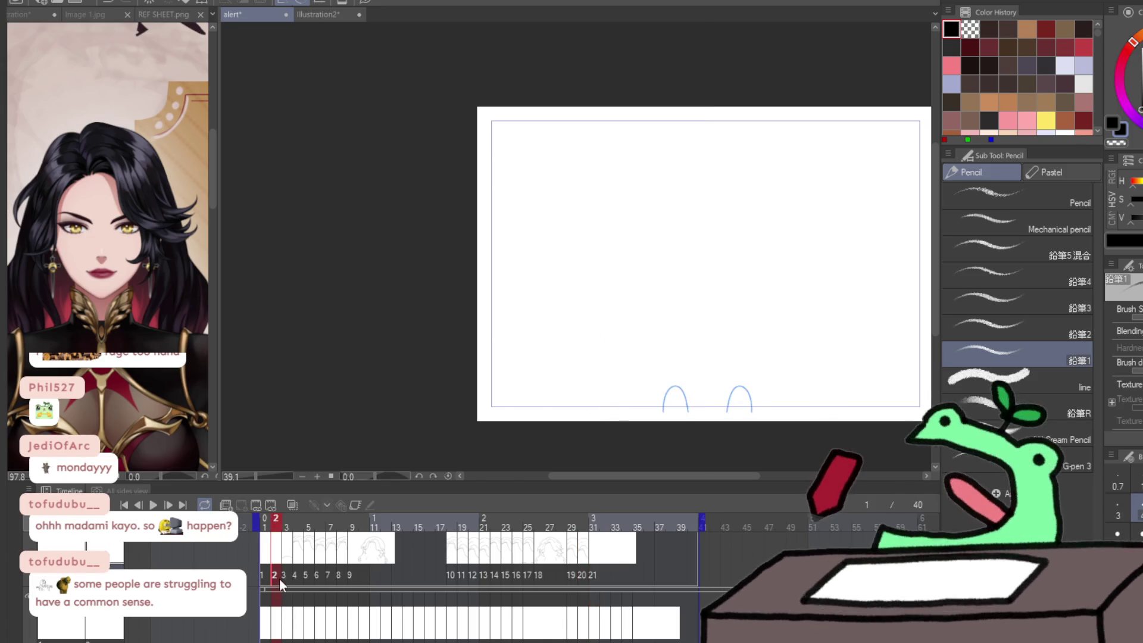
left_click(595, 577)
left_click(605, 575)
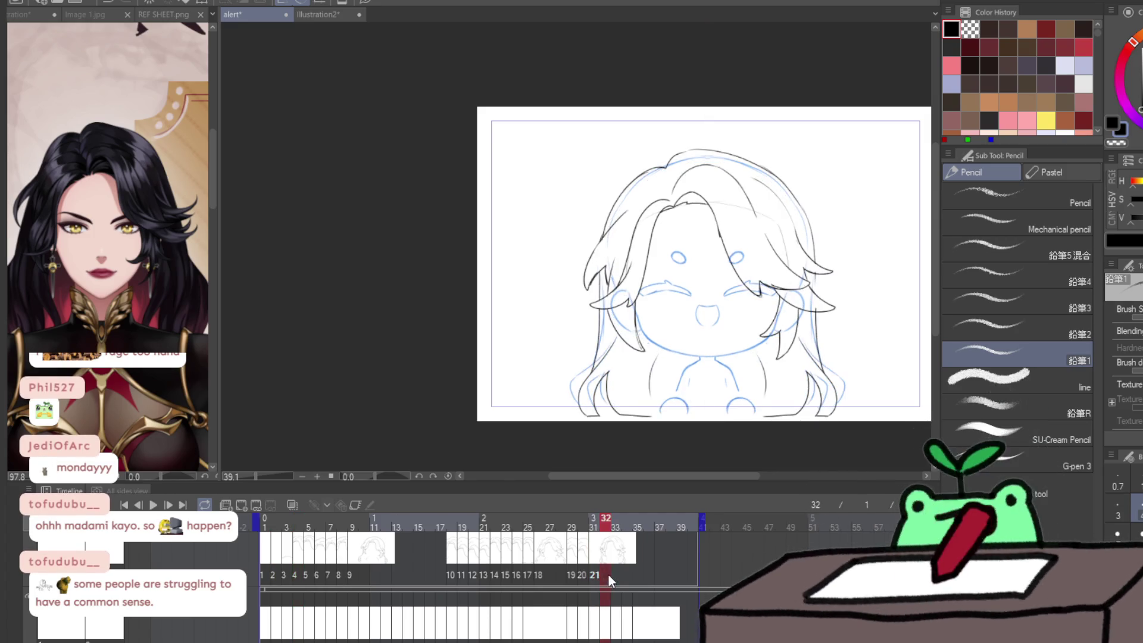
key("Left")
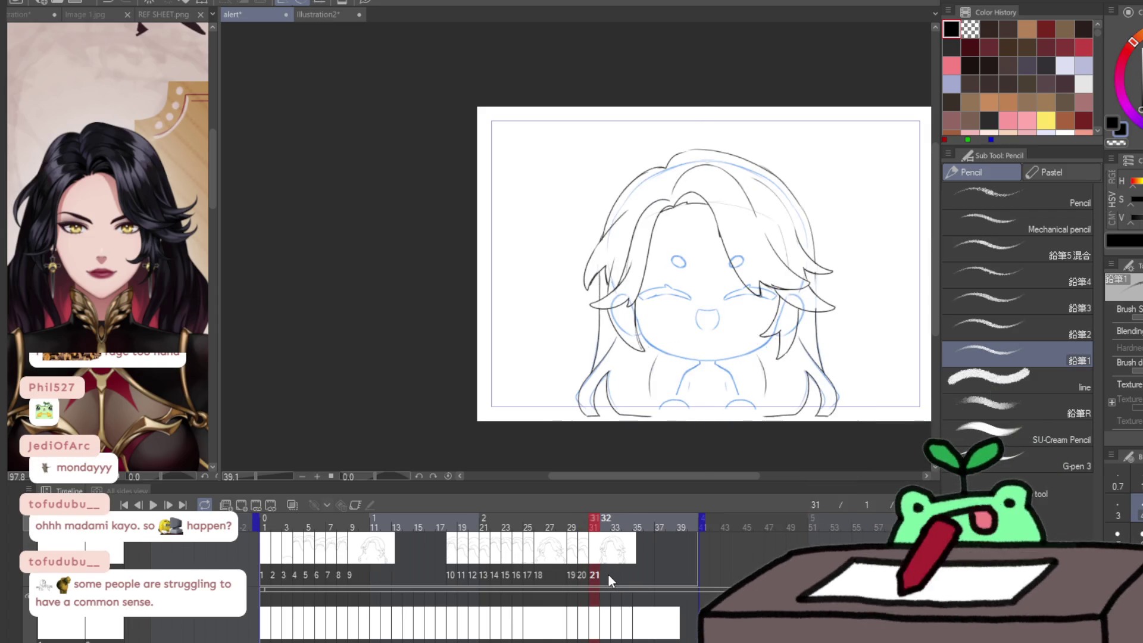
key("Right")
key("Left")
key("Right")
key("Left")
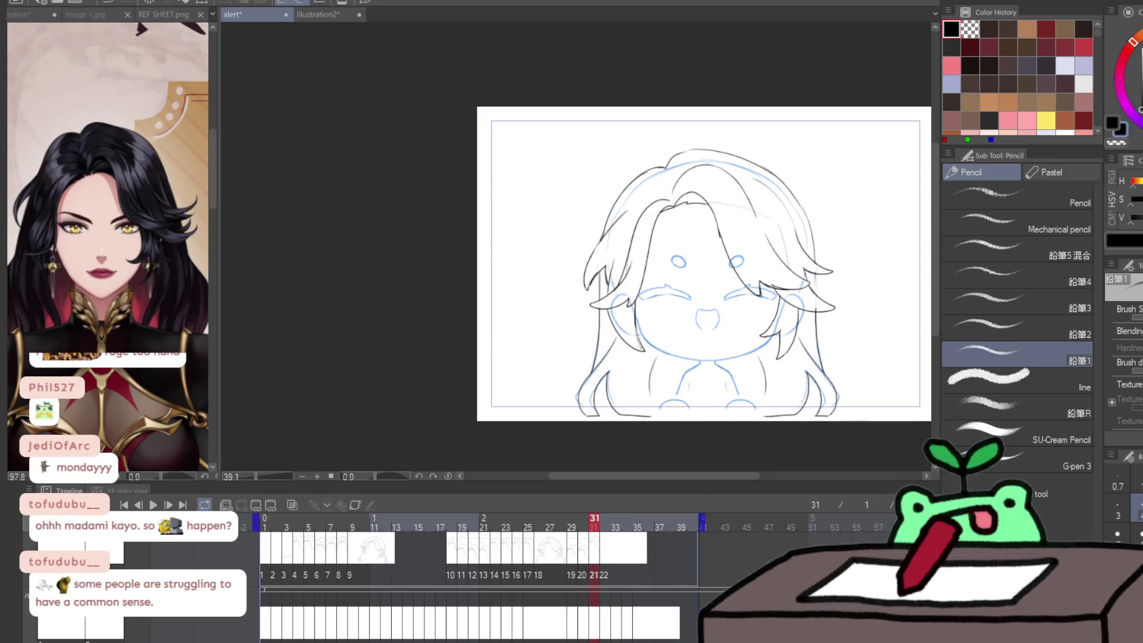
key("Left")
left_click(302, 588)
left_click(308, 586)
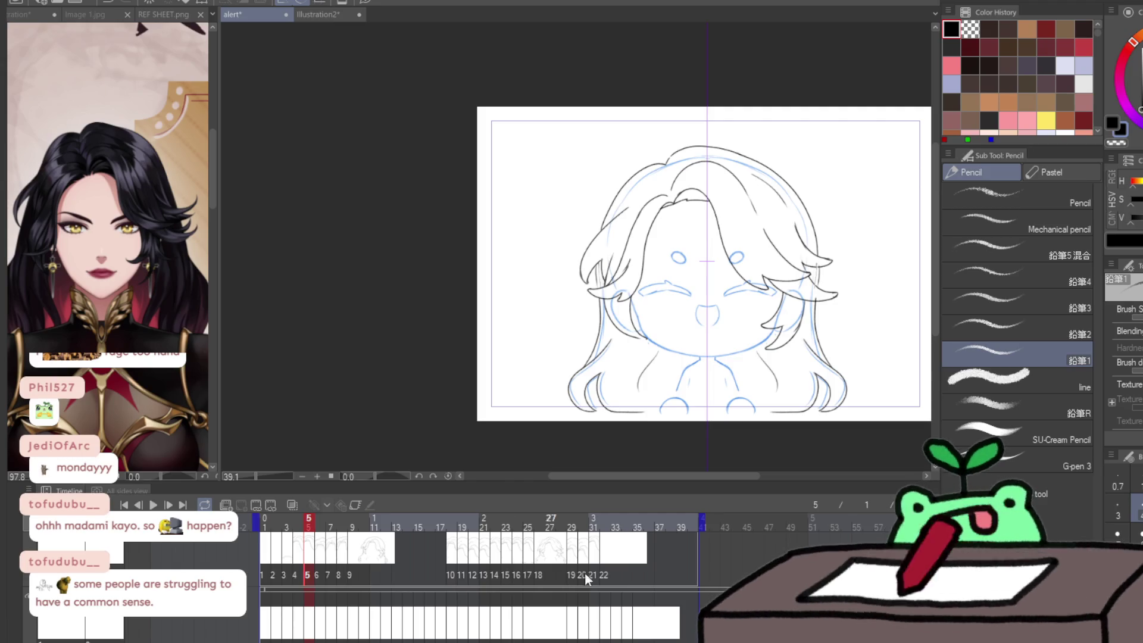
- Paste the hair lineart onto frame 32, then add blank cel 23 on frame 33
left_click(607, 573)
key("ctrl+v")
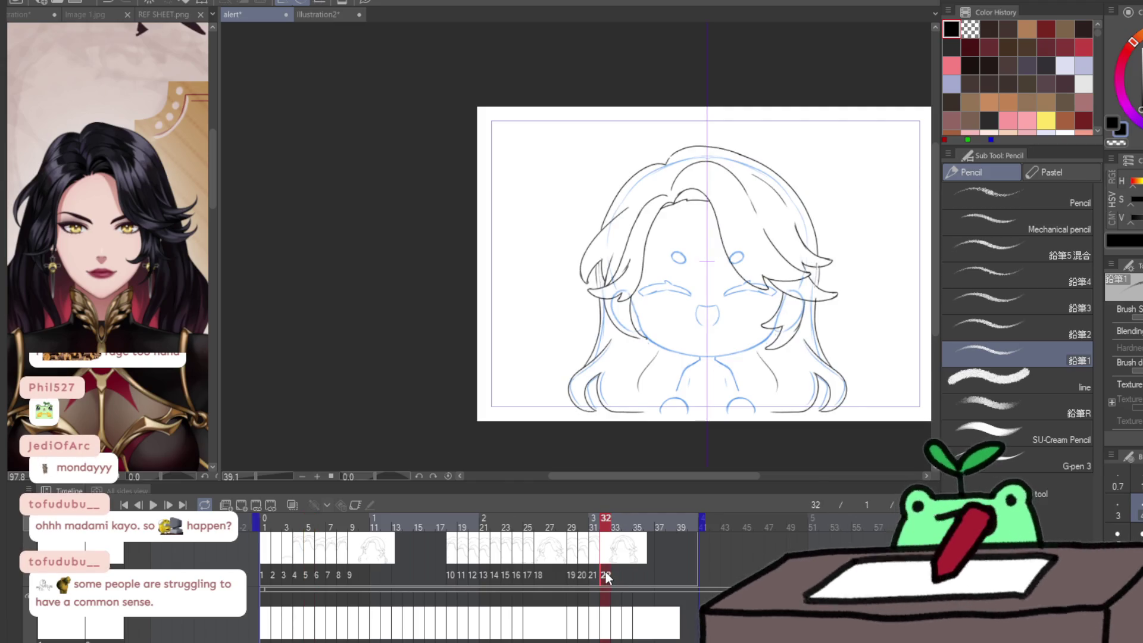
left_click(615, 573)
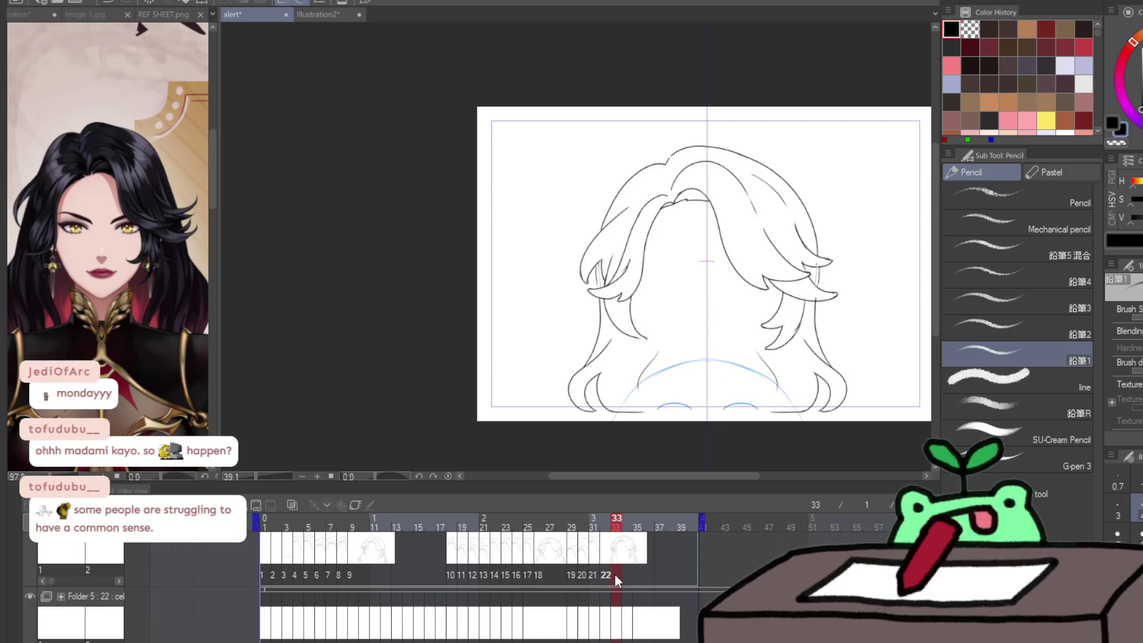
key("ctrl+shift+n")
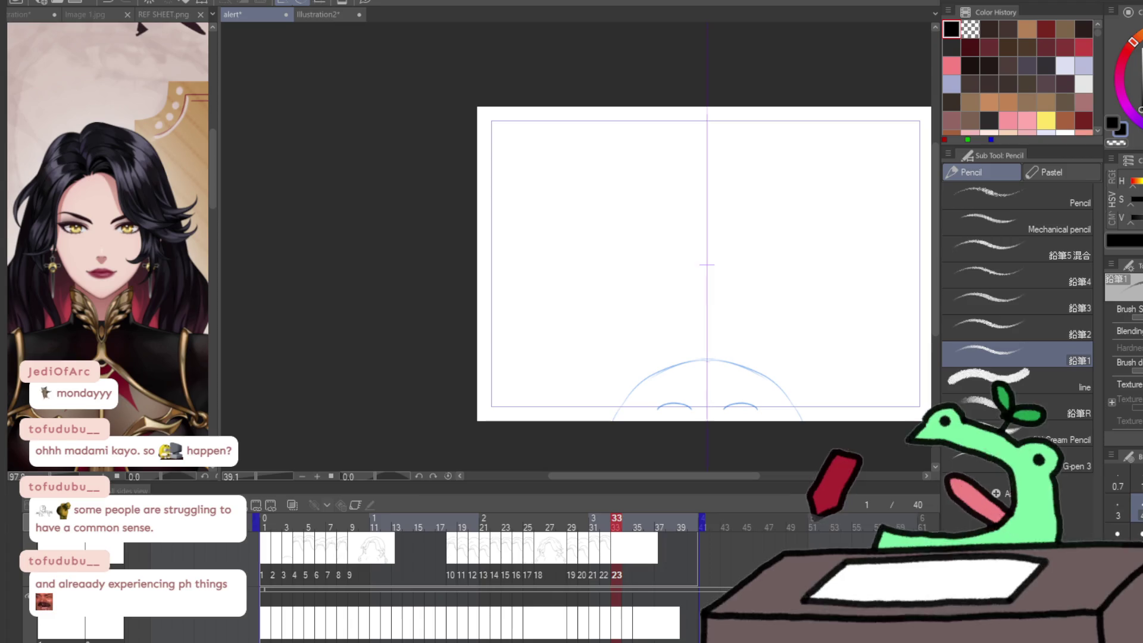
- Ink the black head outline under the hair and down both sides on frame 33
scroll(624, 365, "up", 5)
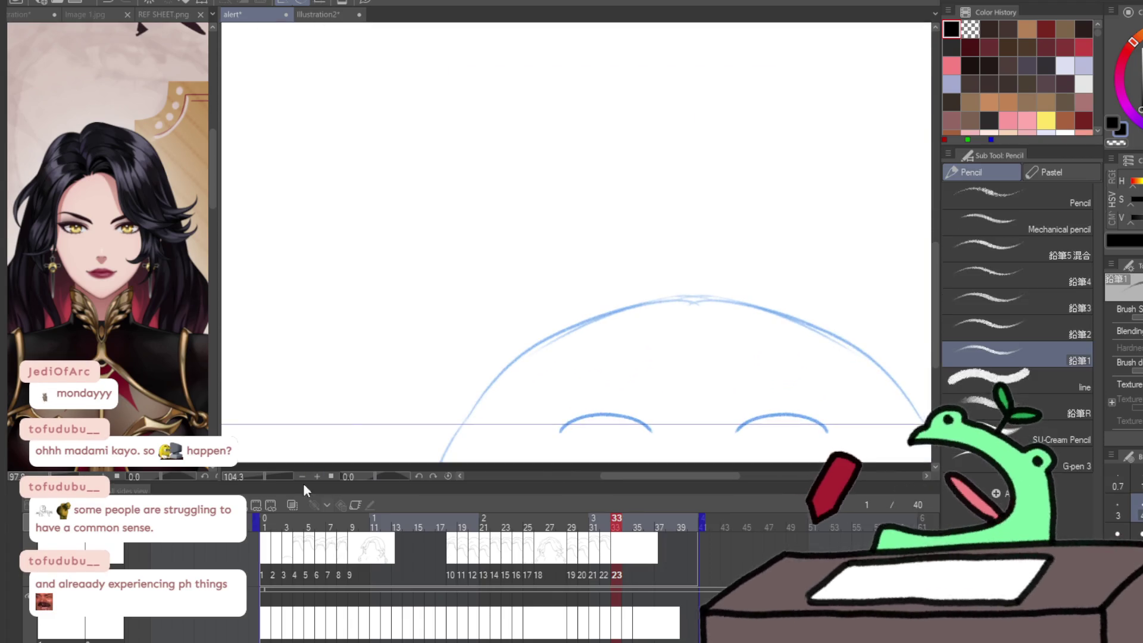
scroll(593, 318, "down", 5)
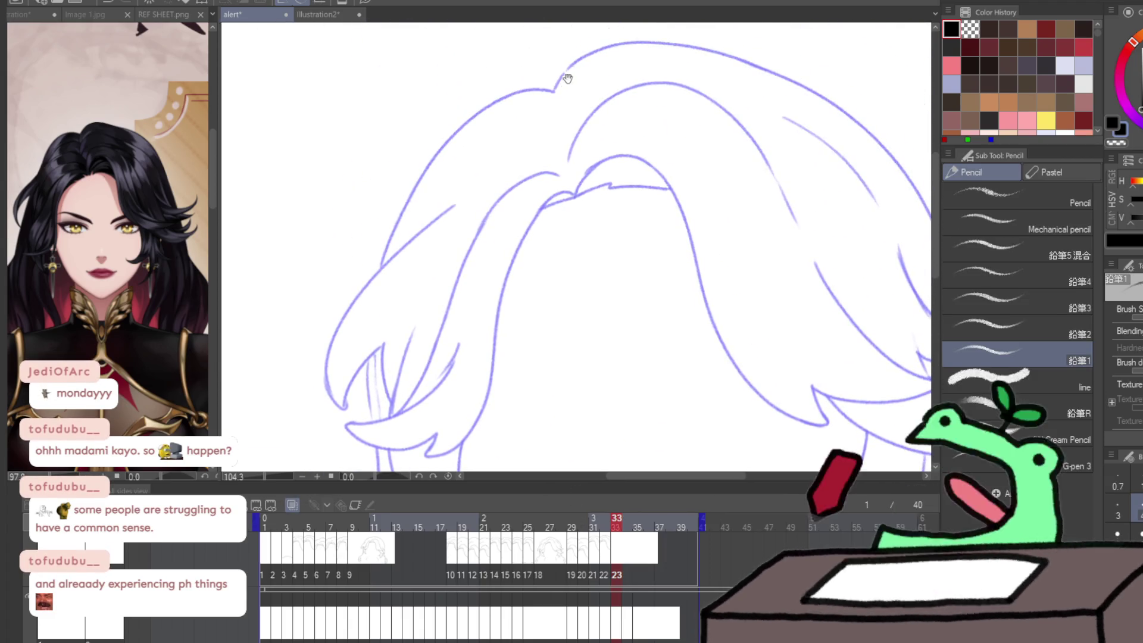
scroll(544, 177, "up", 5)
mouse_move(538, 352)
left_mouse_down()
mouse_move(566, 204)
mouse_move(569, 219)
mouse_move(497, 242)
mouse_move(418, 345)
left_mouse_up()
mouse_move(536, 238)
left_mouse_down()
mouse_move(469, 303)
mouse_move(557, 242)
mouse_move(684, 244)
left_mouse_up()
mouse_move(684, 244)
left_mouse_down()
mouse_move(570, 227)
mouse_move(809, 379)
mouse_move(748, 401)
mouse_move(823, 369)
mouse_move(783, 402)
left_mouse_up()
key("ctrl+space")
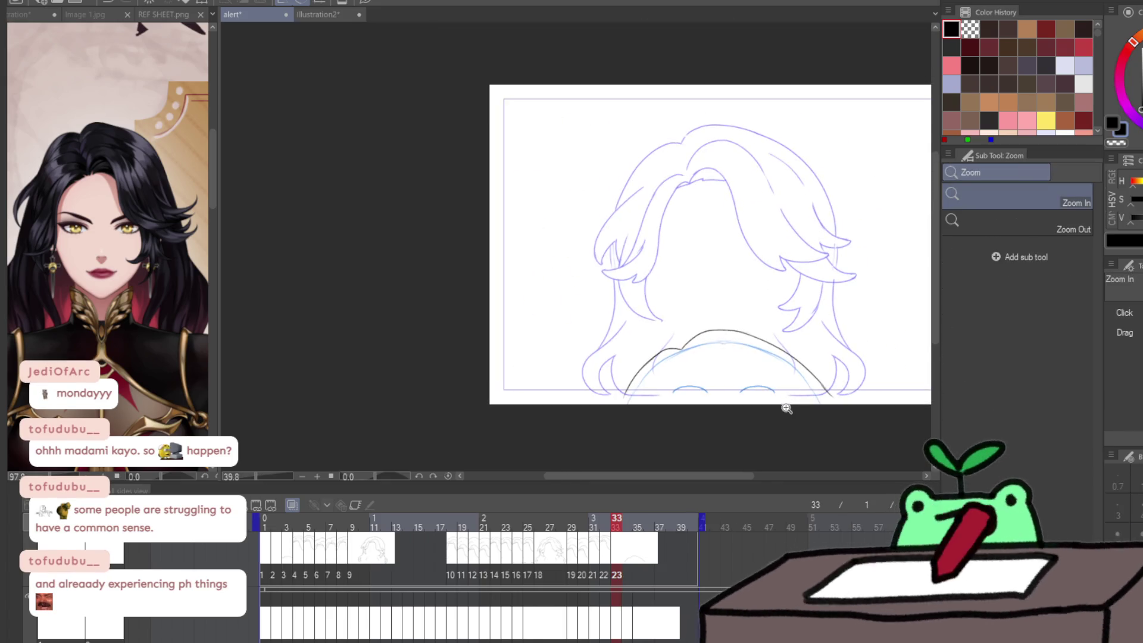
left_click(630, 573)
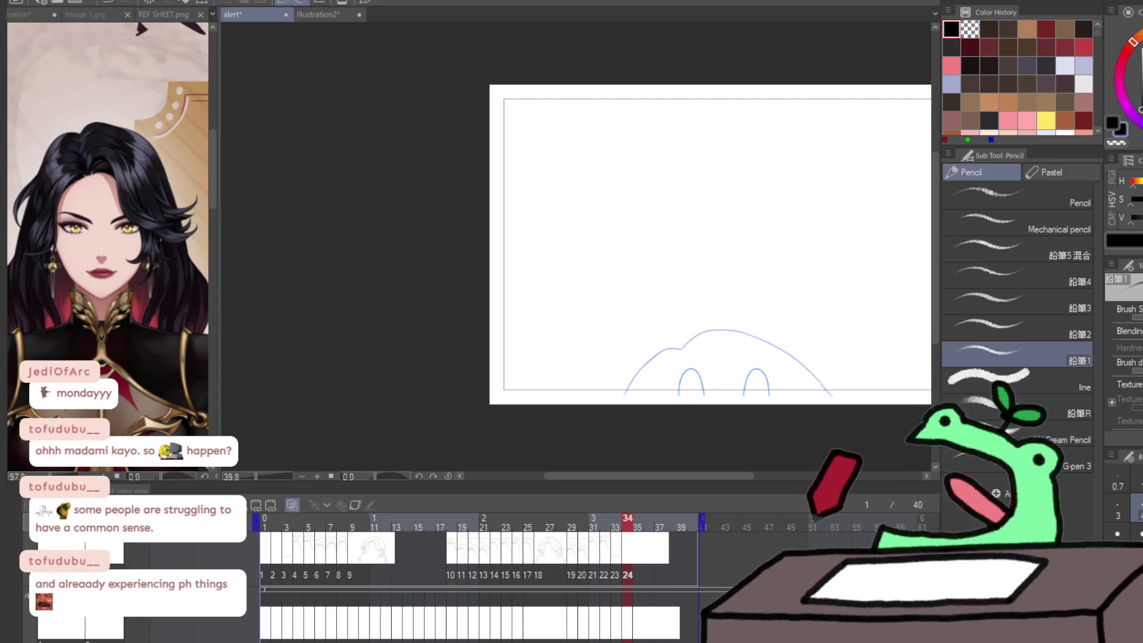
- Switch to the 'alert' animation track, adding a new cel 1 at frame 1
scroll(585, 178, "down", 2)
scroll(815, 159, "up", 2)
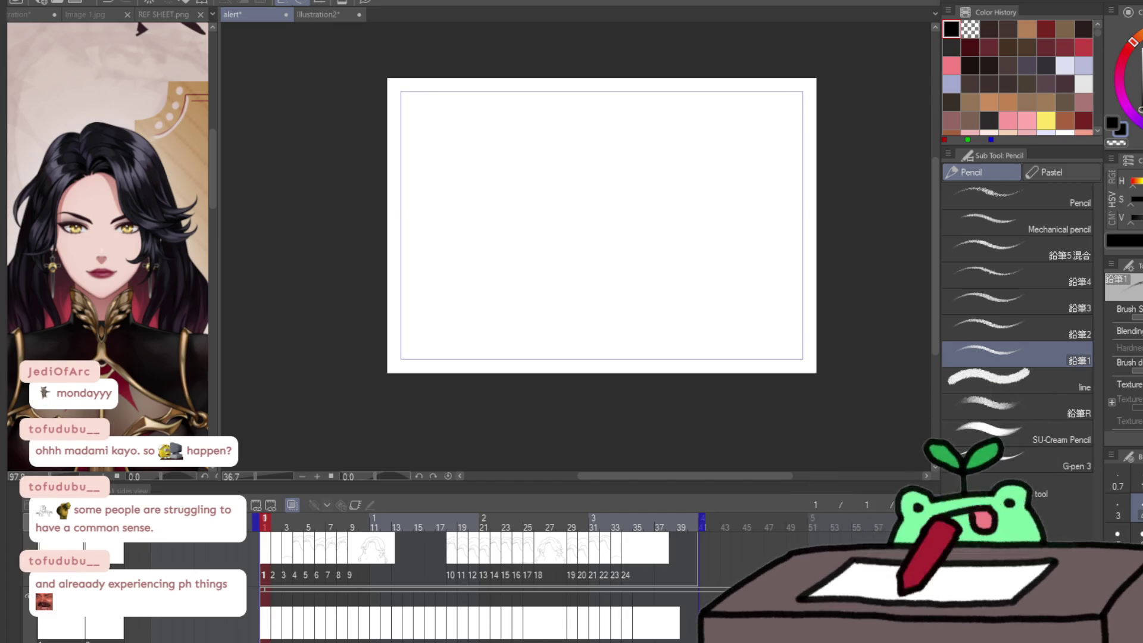
left_click(228, 625)
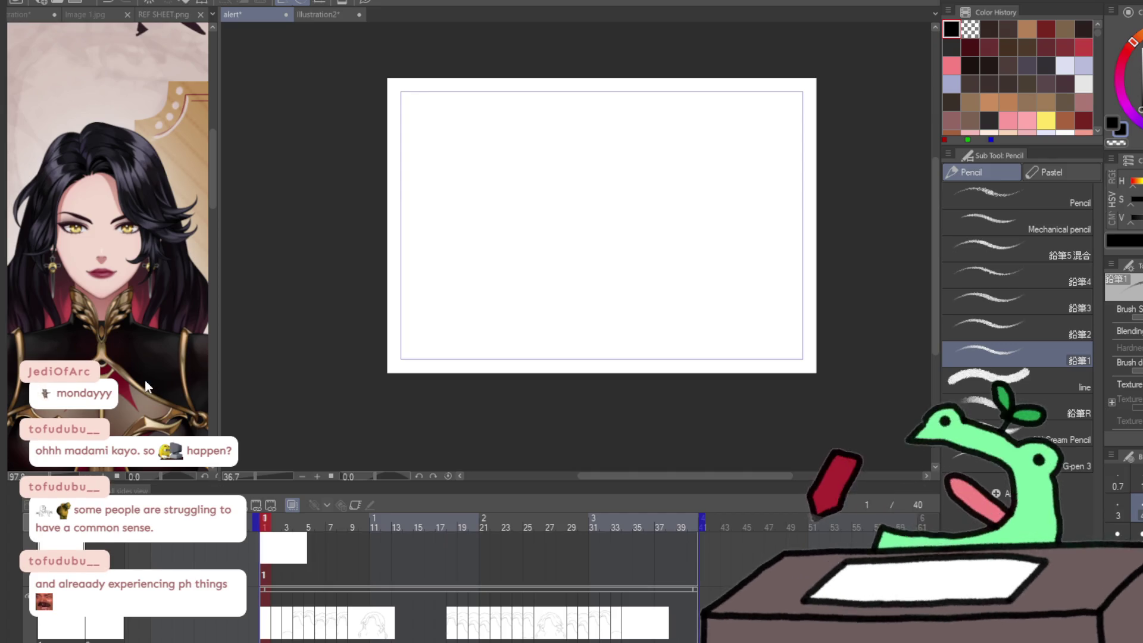
- Zoom in and draw mirrored curve strokes on the sketch, undoing misplaced attempts
scroll(144, 380, "down", 4)
left_click(328, 422)
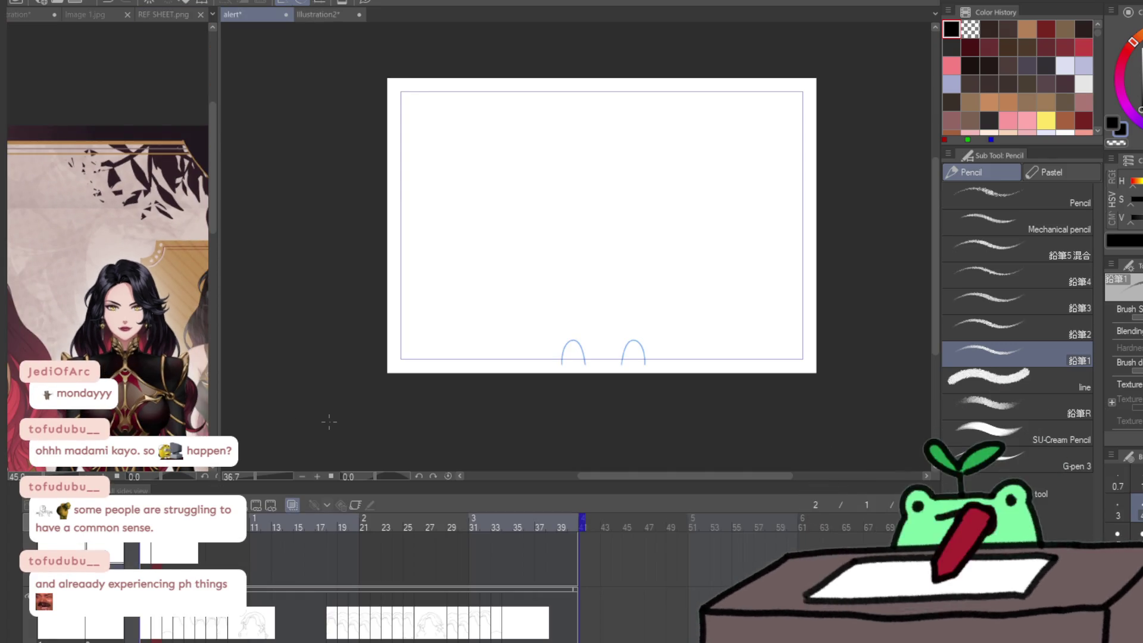
scroll(551, 396, "up", 5)
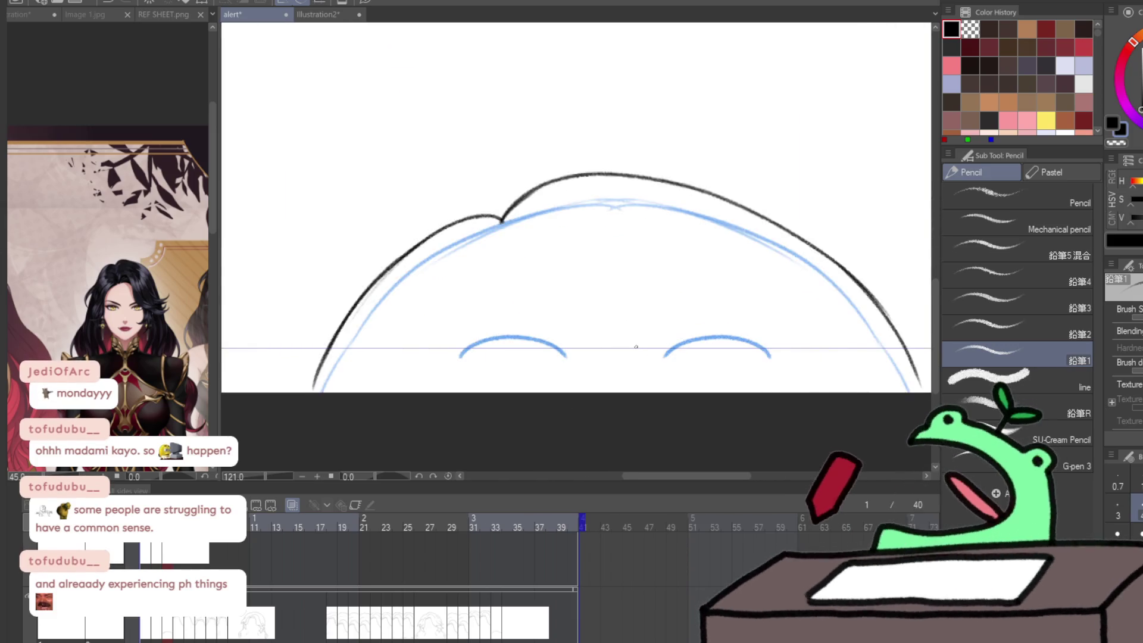
scroll(636, 346, "up", 1)
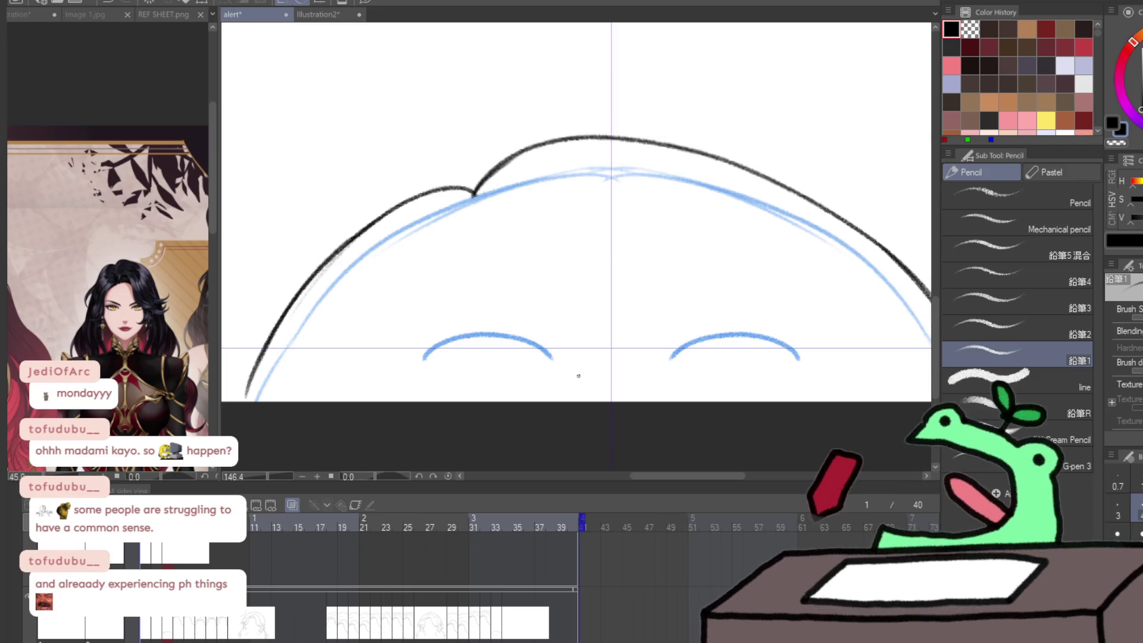
scroll(664, 363, "up", 1)
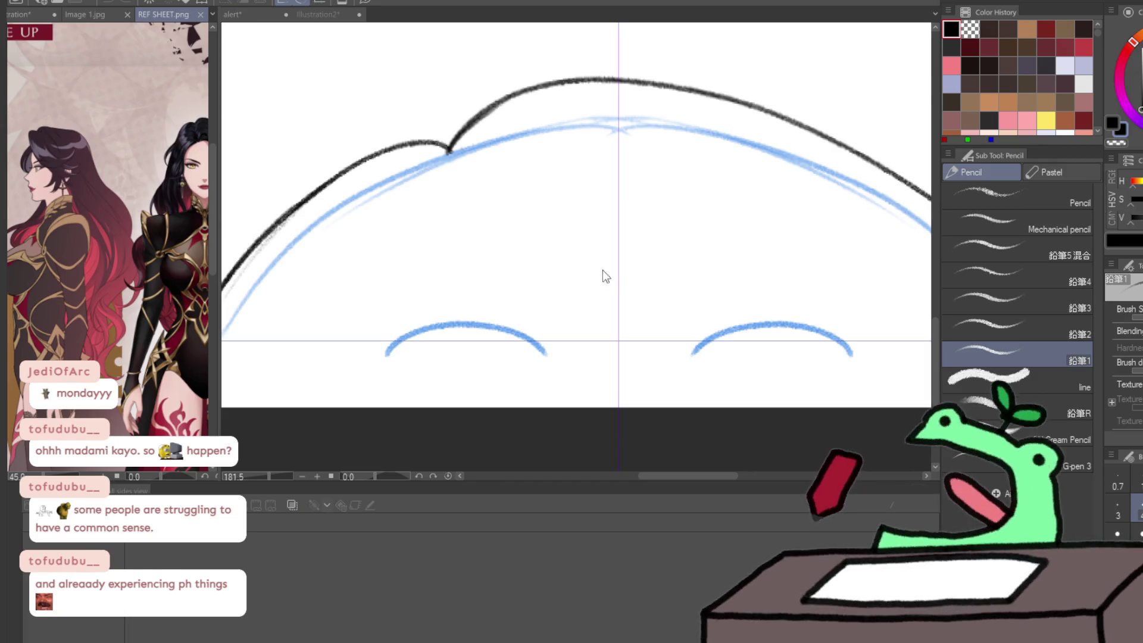
key("ctrl+z")
left_click_drag(730, 330, 761, 362)
key("ctrl+z")
left_click_drag(829, 334, 806, 363)
left_click_drag(718, 329, 753, 359)
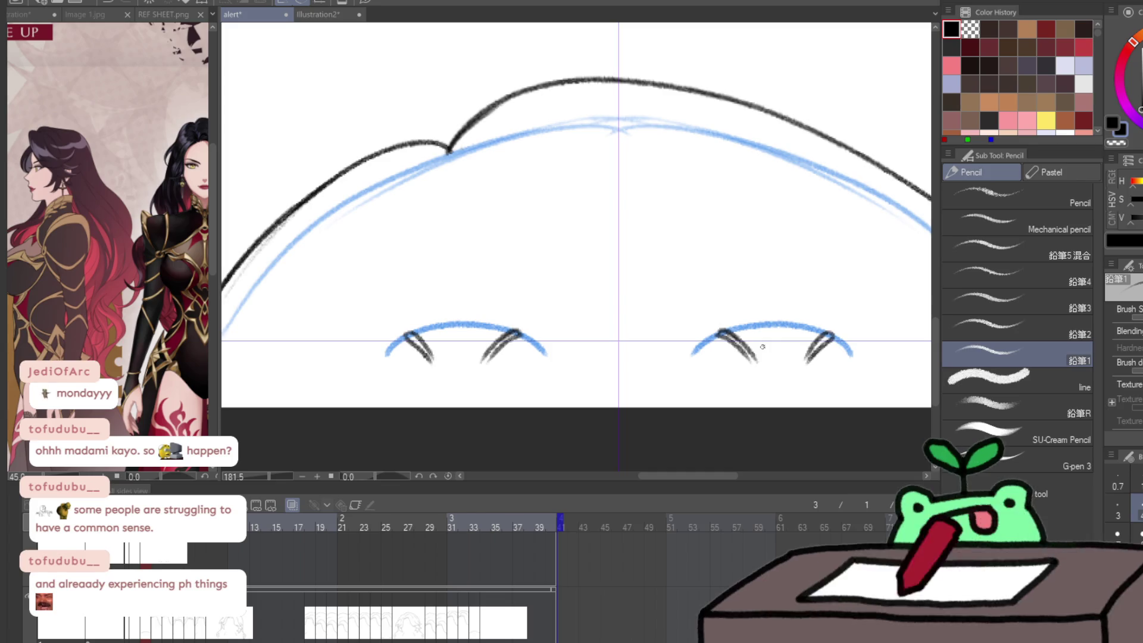
- Check the neighbouring frame, then redraw the mirrored inner and outer foot curve lines
key("Left")
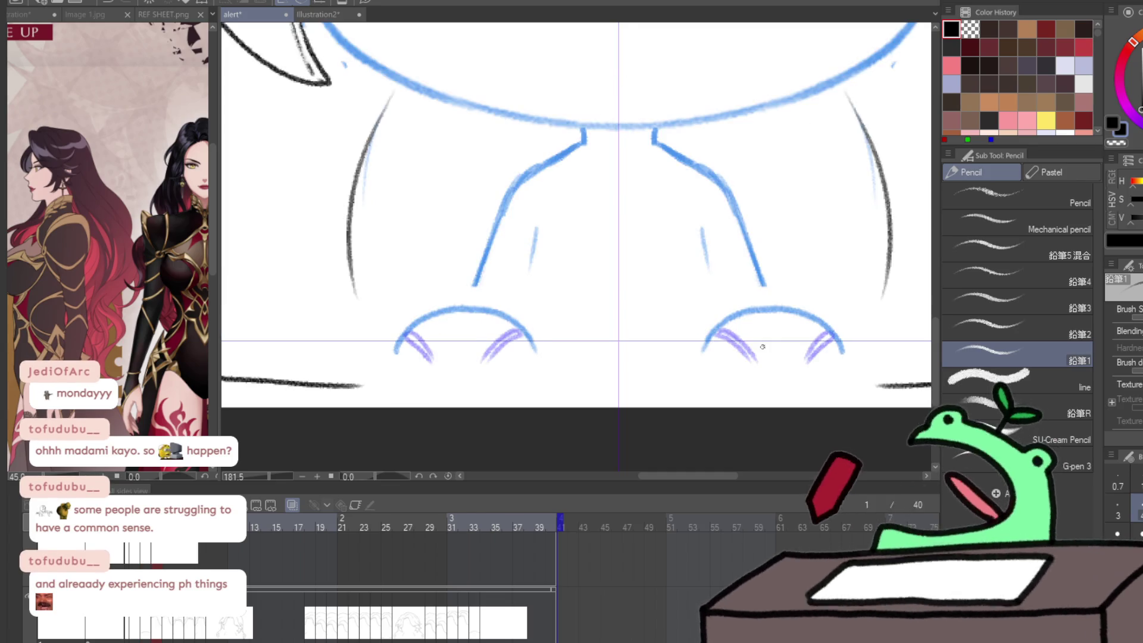
key("Right")
key("Right")
left_click_drag(719, 325, 753, 357)
key("ctrl+z")
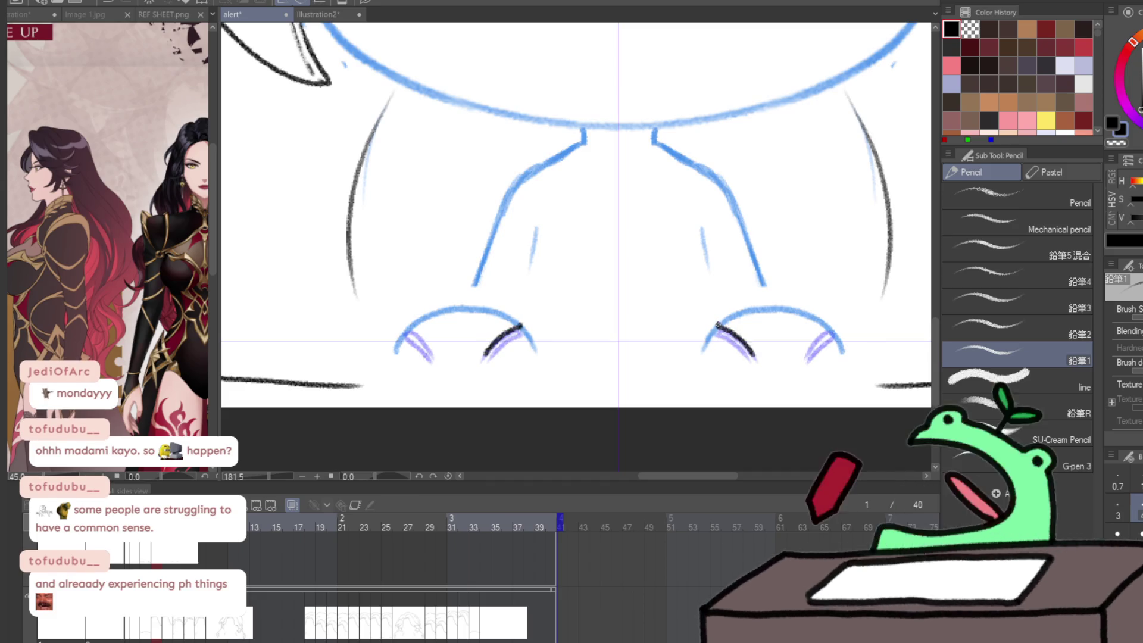
left_click_drag(719, 323, 765, 355)
left_click_drag(824, 324, 804, 359)
scroll(824, 334, "down", 5)
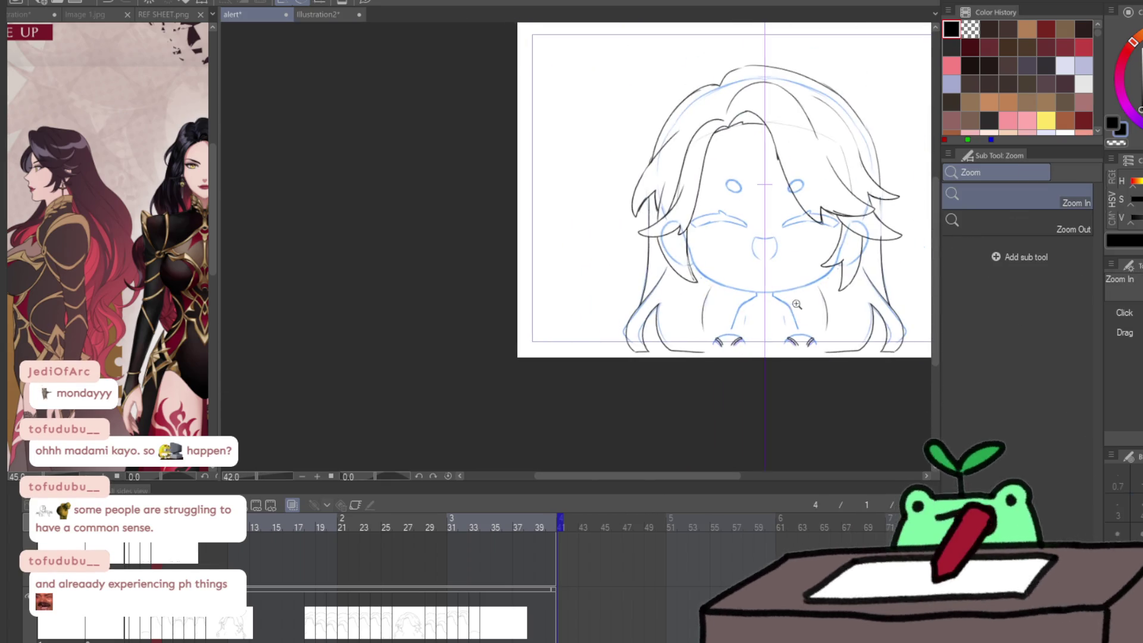
- Widen the REF SHEET sub-window and zoom it onto the face and earring close-up
scroll(872, 271, "up", 2)
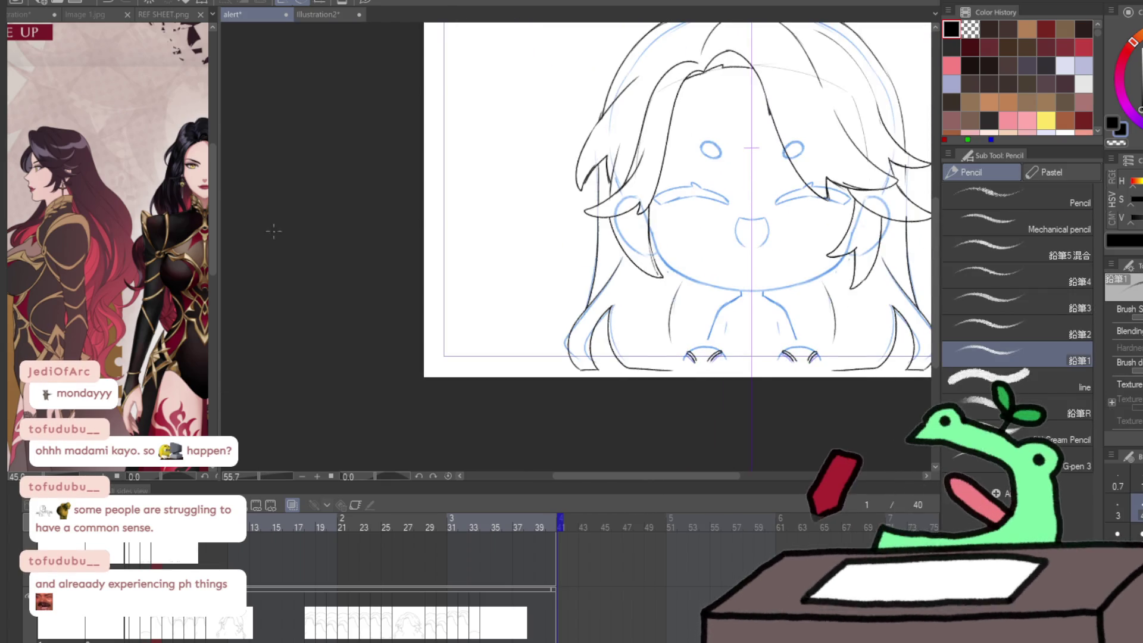
left_click_drag(152, 268, 35, 265)
key("slash")
left_click_drag(119, 155, 255, 143)
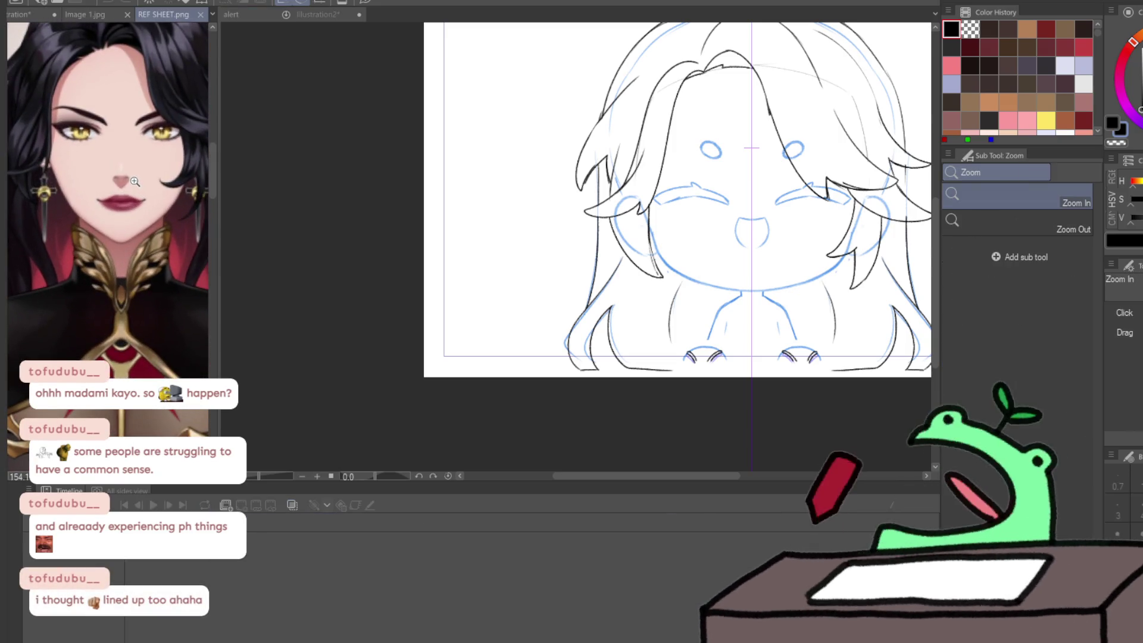
left_click(573, 193)
left_click(68, 248)
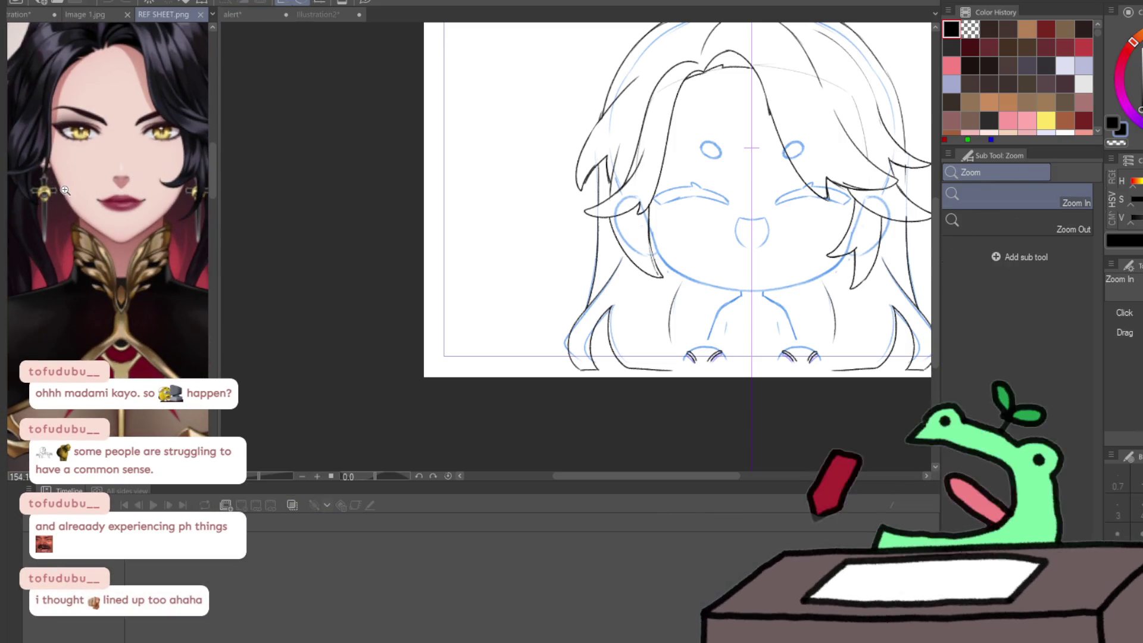
scroll(119, 238, "down", 5)
key("p")
scroll(168, 234, "up", 5)
scroll(168, 234, "down", 2)
scroll(108, 200, "up", 10)
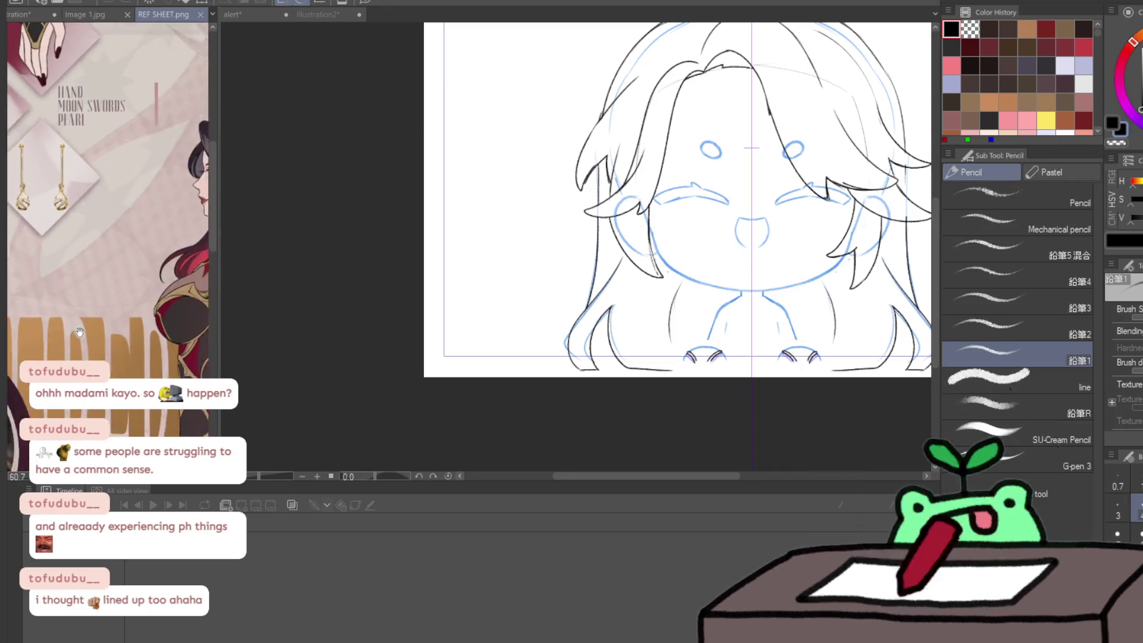
scroll(163, 355, "up", 2)
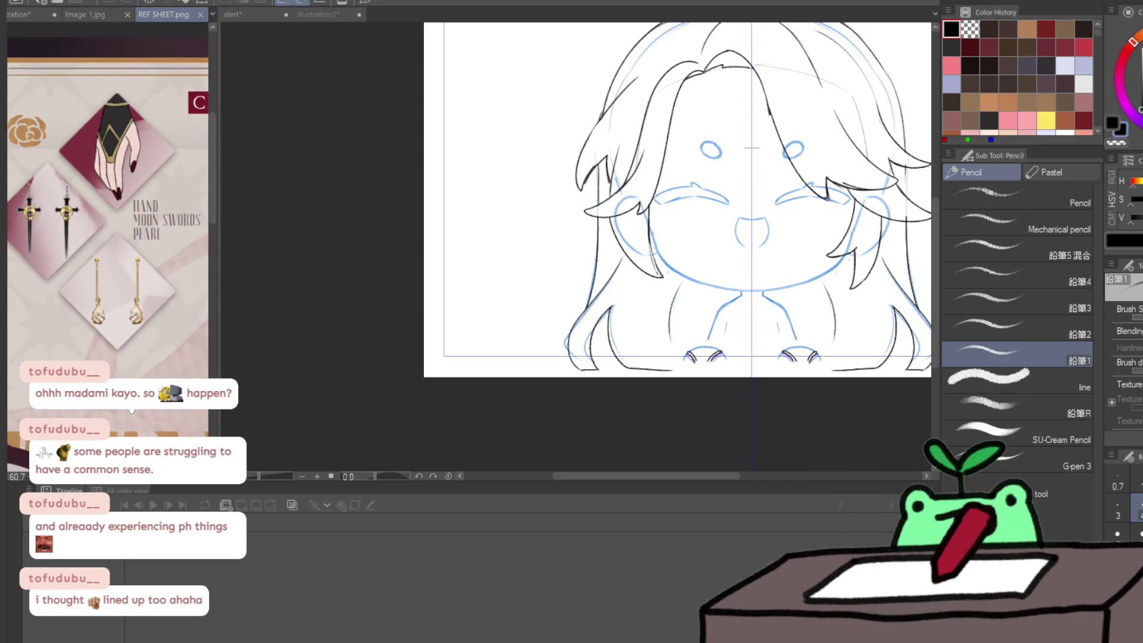
left_click_drag(218, 291, 363, 290)
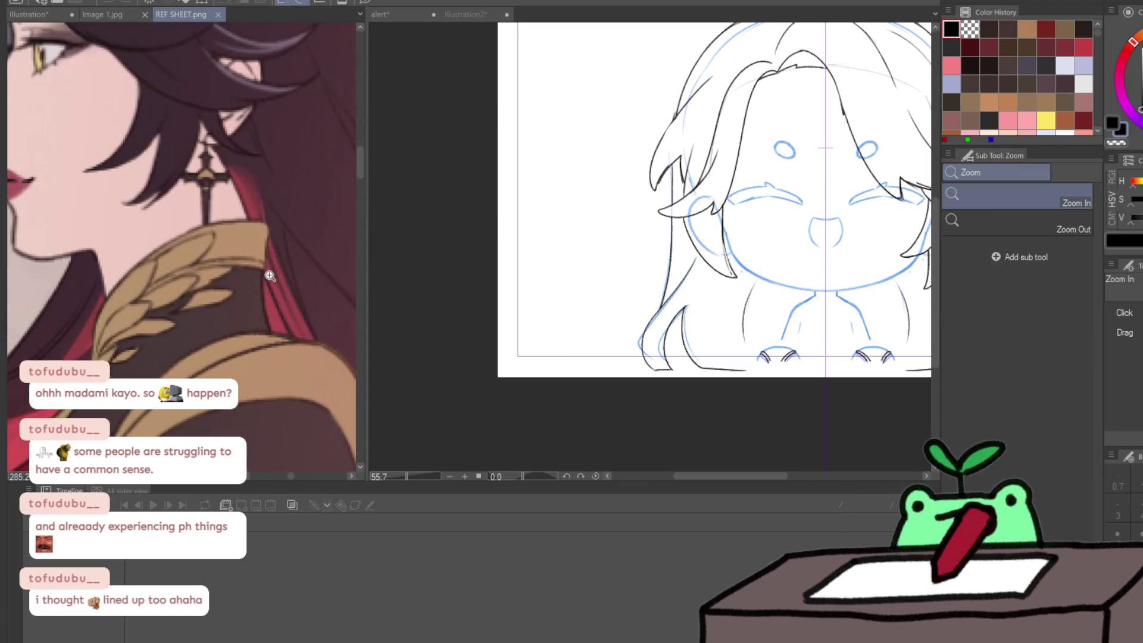
mouse_move(256, 261)
left_mouse_down()
mouse_move(388, 257)
mouse_move(124, 228)
mouse_move(149, 227)
left_mouse_up()
- Zoom the canvas onto the ear and draw the cross earring's hanging blade and left arm
mouse_move(731, 238)
left_mouse_down()
mouse_move(749, 272)
mouse_move(561, 212)
left_mouse_up()
key("p")
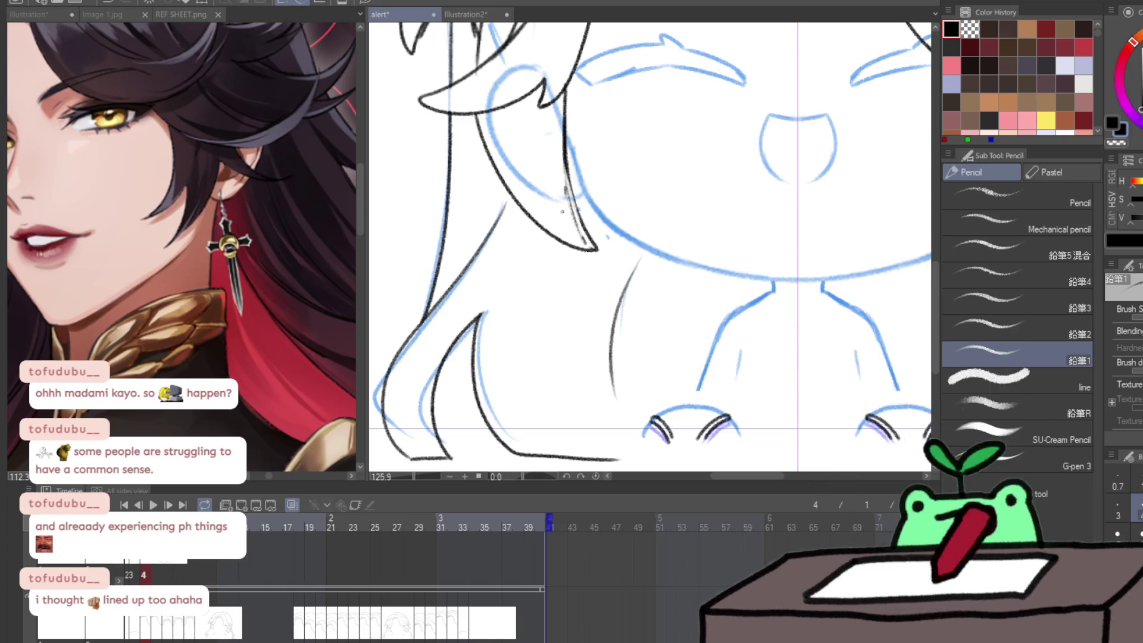
left_click_drag(563, 212, 586, 311)
left_click_drag(568, 256, 576, 302)
left_click_drag(581, 250, 589, 326)
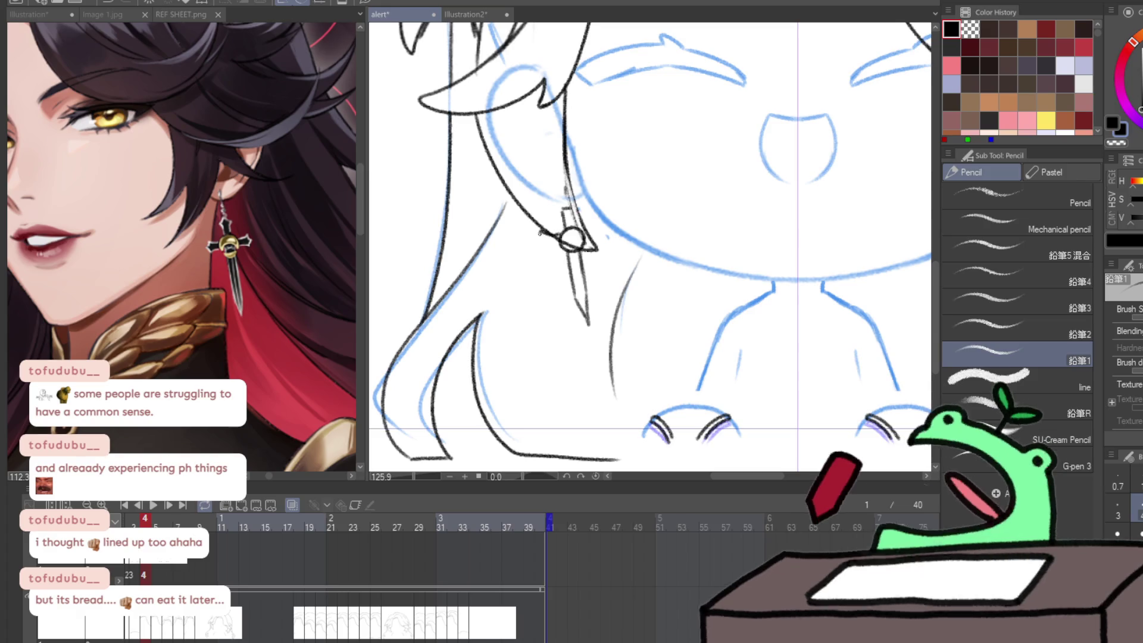
mouse_move(539, 234)
left_mouse_down()
mouse_move(544, 251)
mouse_move(601, 221)
mouse_move(587, 245)
left_mouse_up()
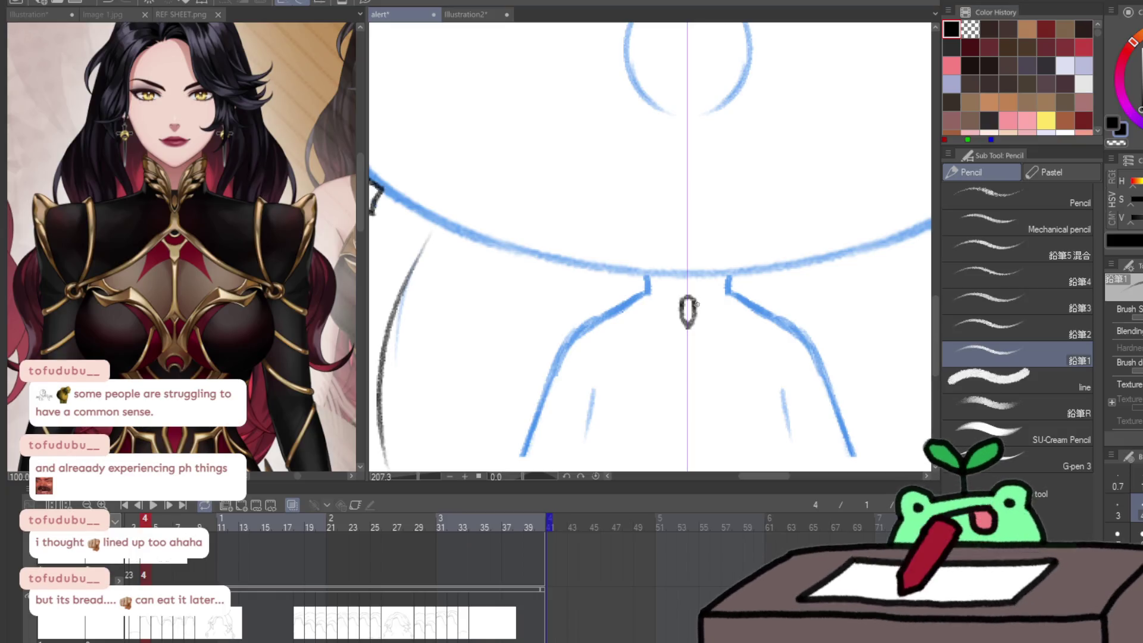
- Sketch a Y-shaped pendant with wing arms at the neckline, checking the reference collar
left_click_drag(696, 305, 709, 284)
left_click_drag(642, 273, 731, 273)
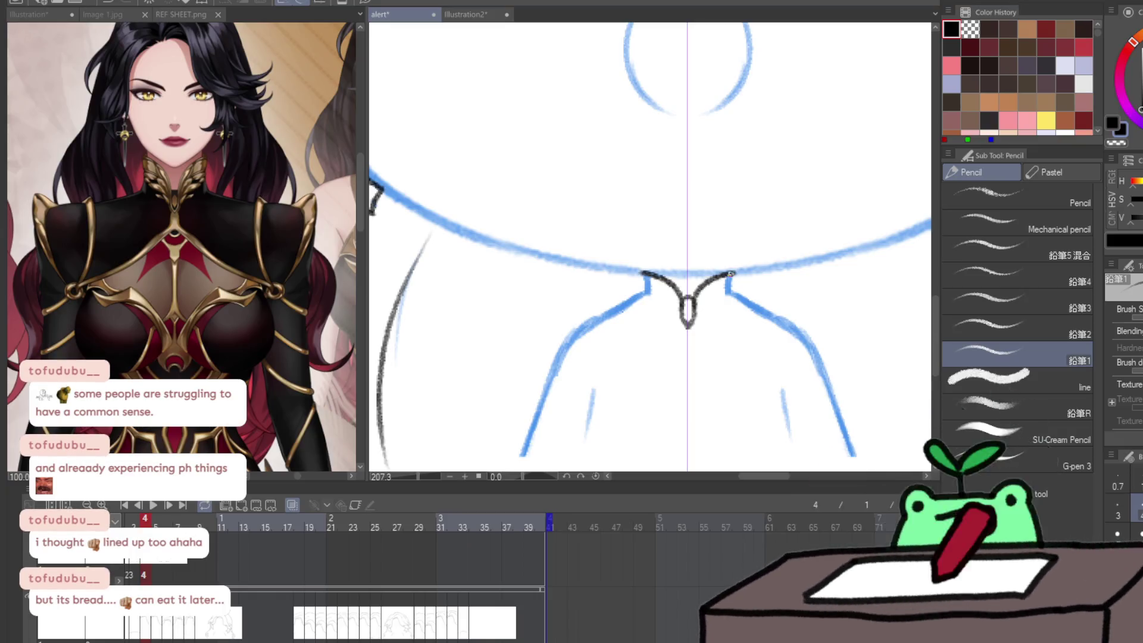
key("slash")
left_click(160, 188)
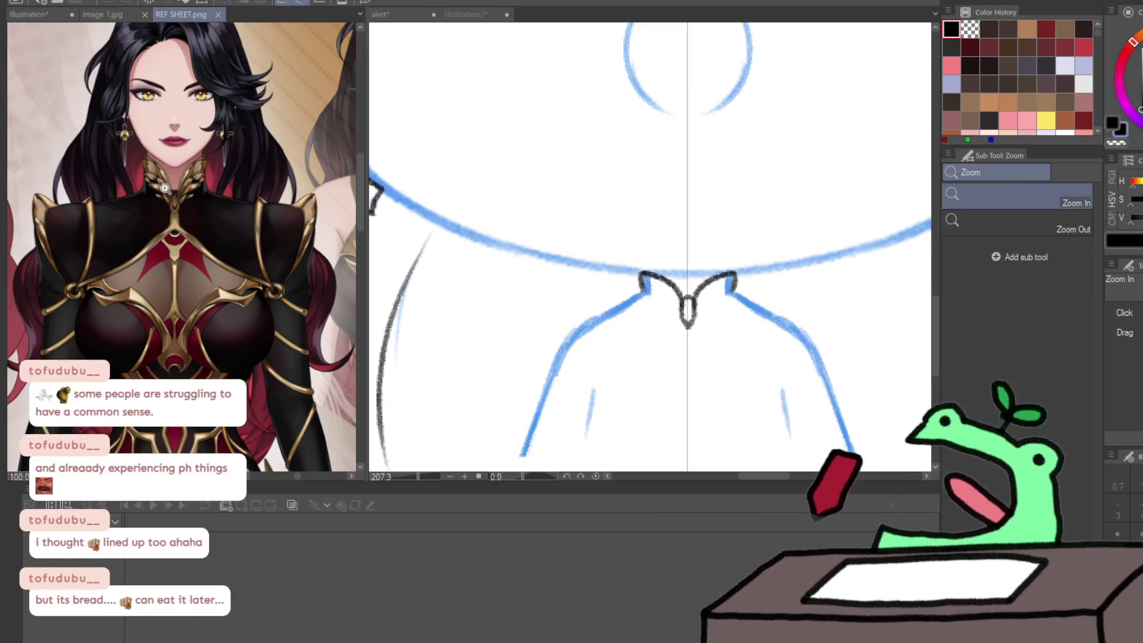
left_click(674, 315)
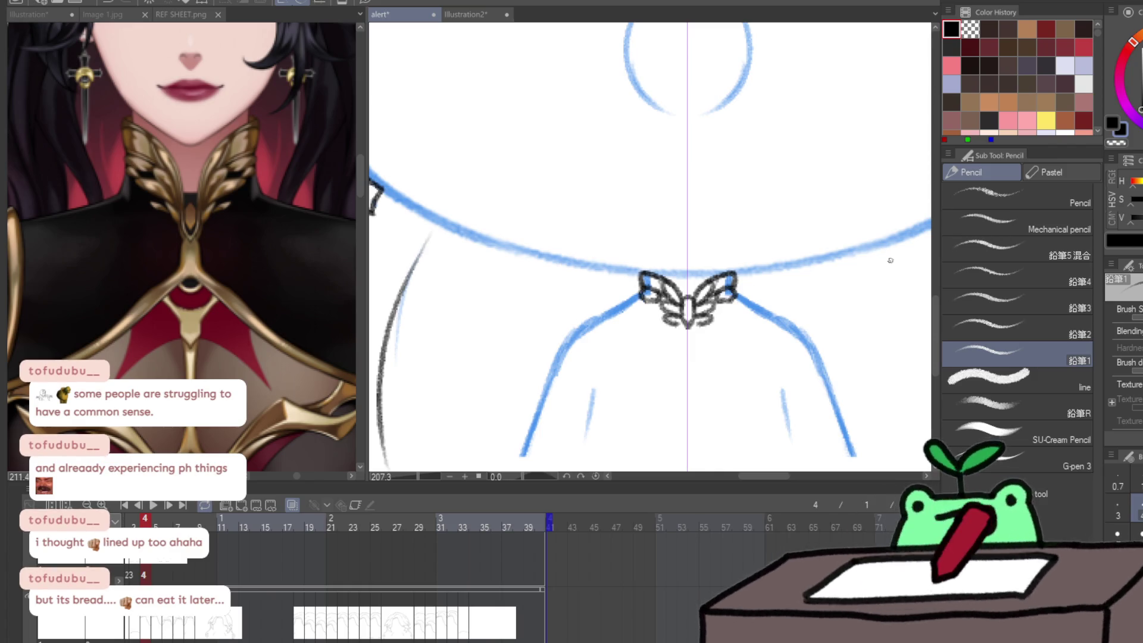
key("/")
key("ctrl+0")
left_click(665, 335)
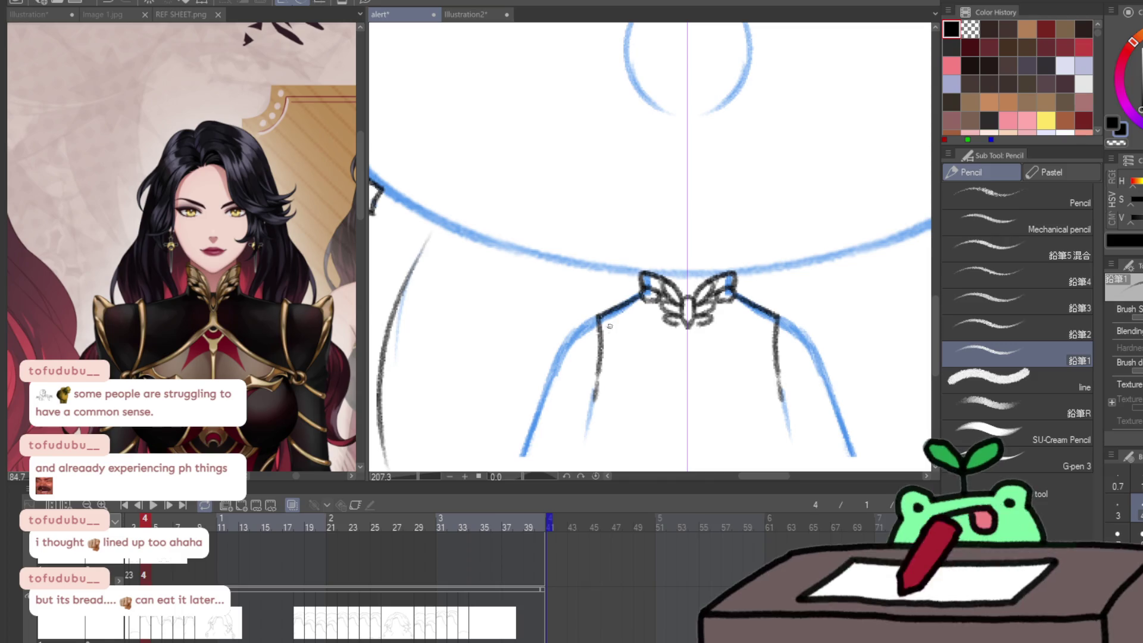
- Ink the mirrored strap lines running down and outward from the neck ornament
left_click_drag(609, 326, 601, 379)
mouse_move(597, 315)
left_mouse_down()
mouse_move(573, 331)
mouse_move(579, 385)
left_mouse_up()
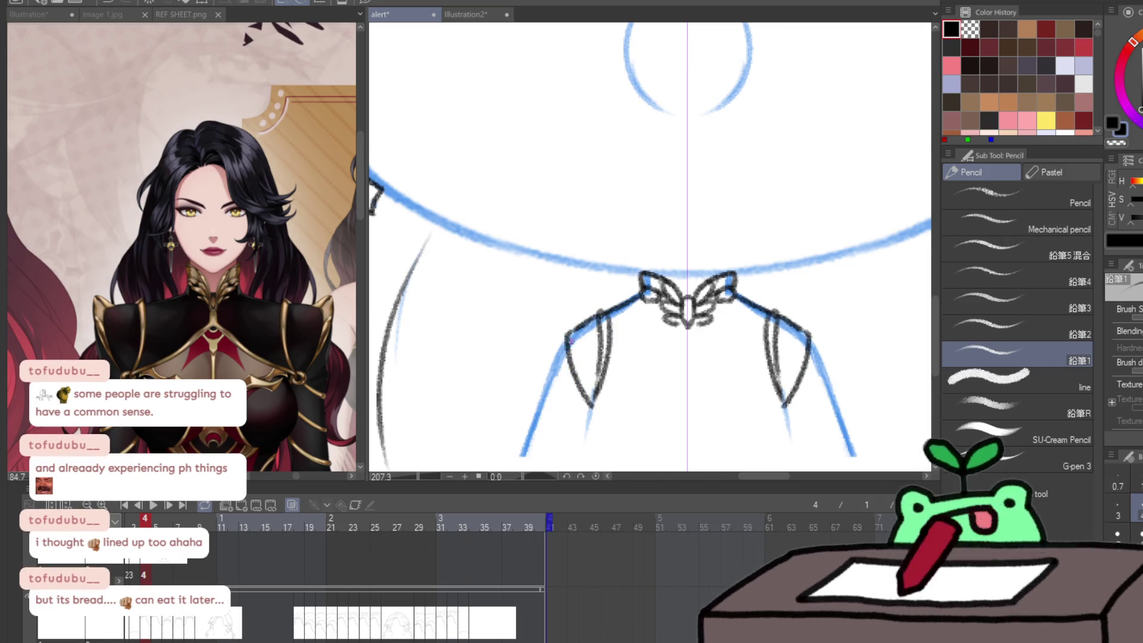
left_click_drag(554, 331, 578, 397)
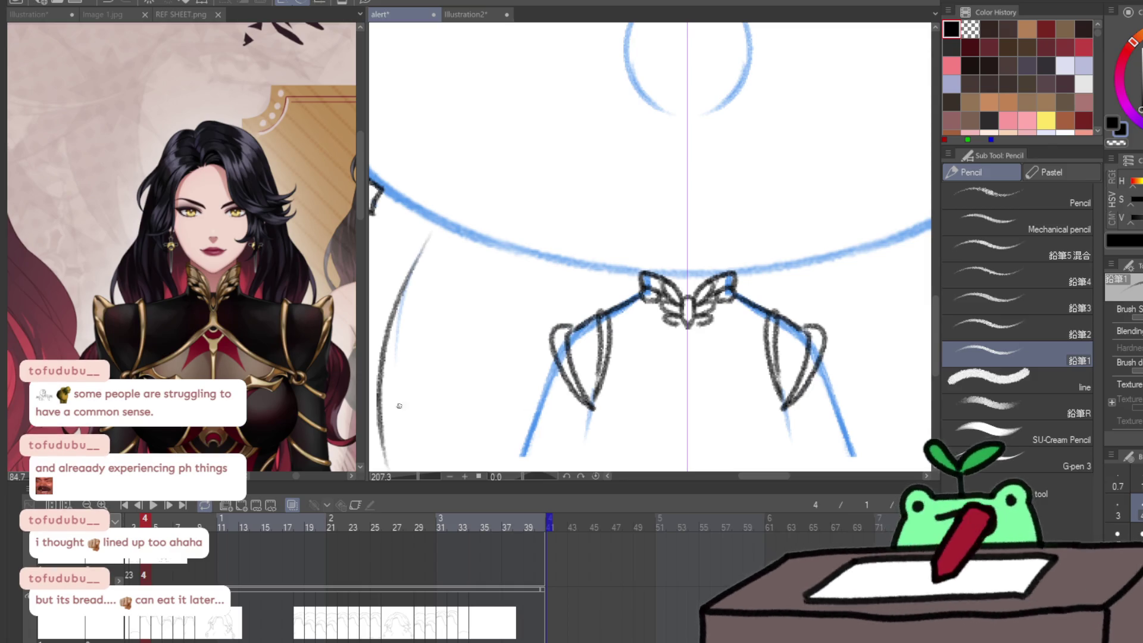
scroll(179, 238, "up", 4)
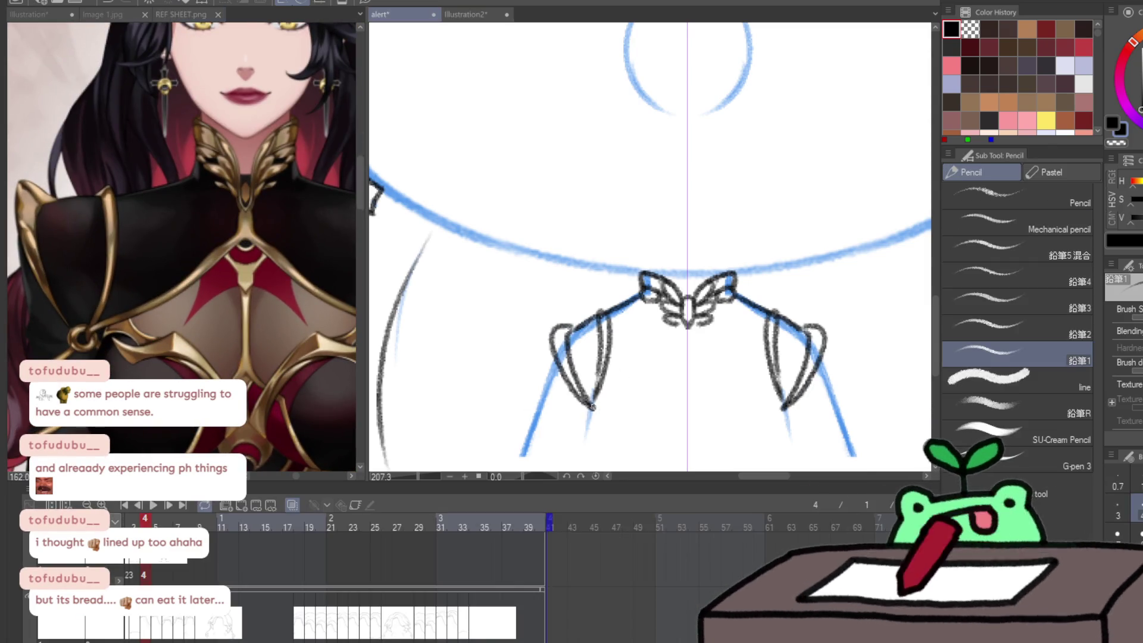
- Add small loops at the strap tips and inner lines joining back to the centre
left_click_drag(591, 408, 600, 412)
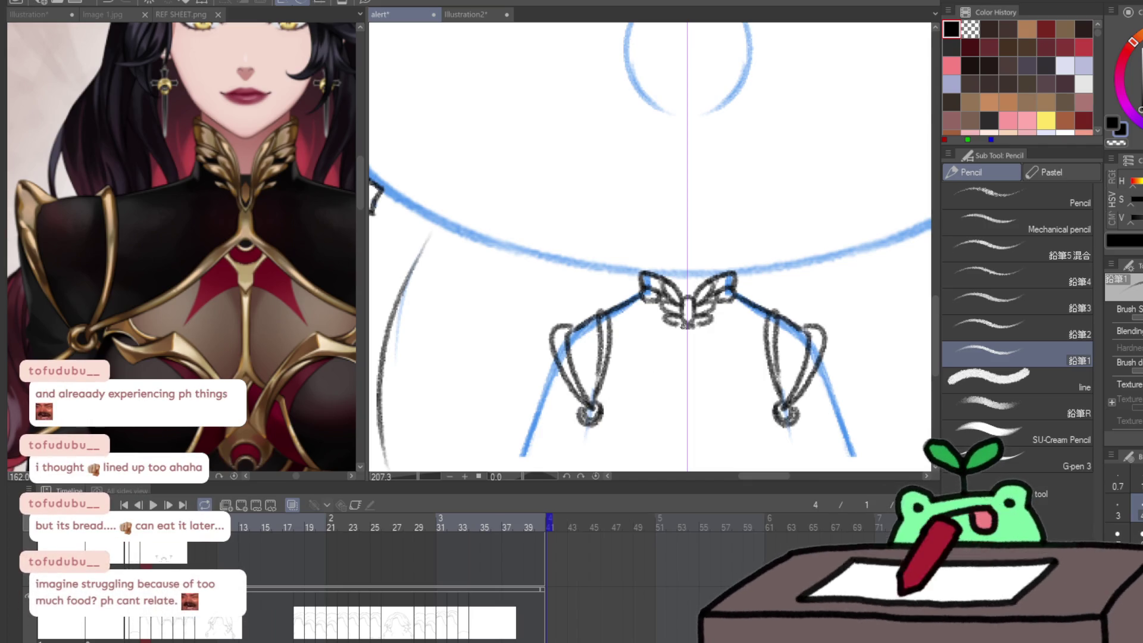
mouse_move(680, 344)
left_mouse_down()
mouse_move(608, 412)
mouse_move(680, 338)
left_mouse_up()
key("ctrl+z")
left_click_drag(598, 411, 684, 358)
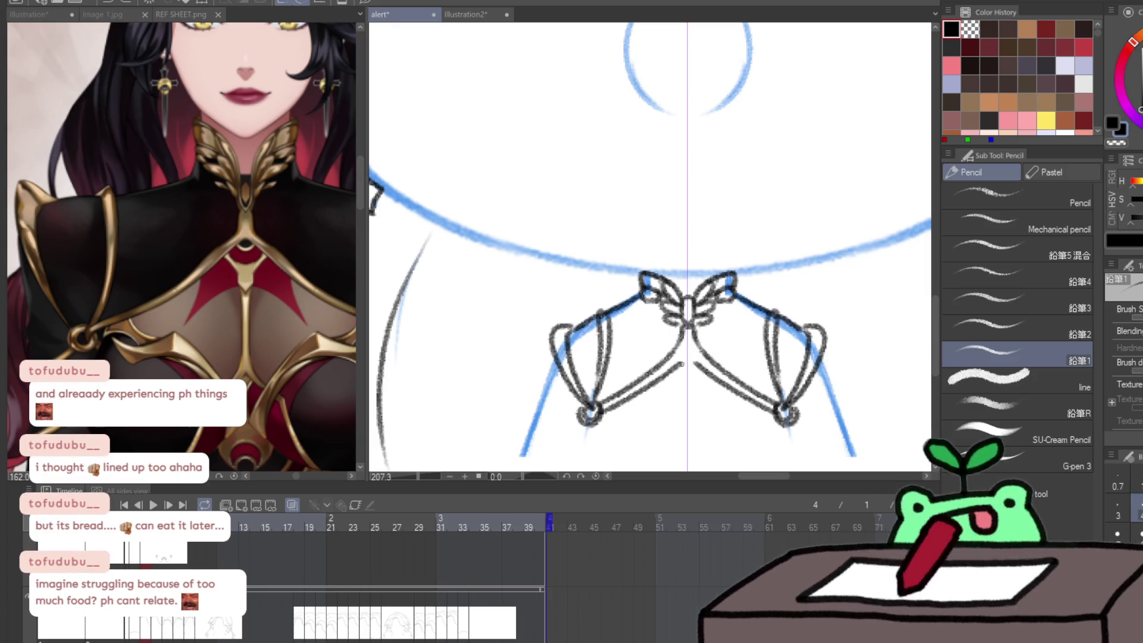
left_click_drag(679, 366, 686, 368)
mouse_move(672, 429)
left_mouse_down()
mouse_move(666, 383)
mouse_move(692, 344)
mouse_move(690, 387)
left_mouse_up()
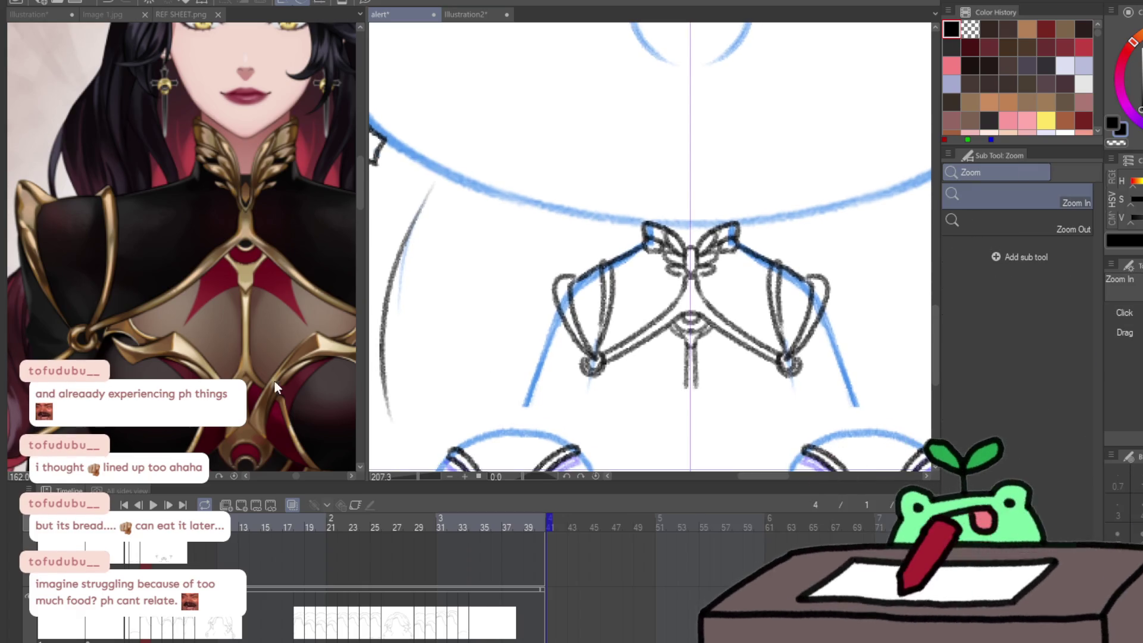
scroll(286, 393, "down", 3)
- Ink over the blue sleeve guide, extend it down, and add a mirrored line toward the centre
left_click(567, 431)
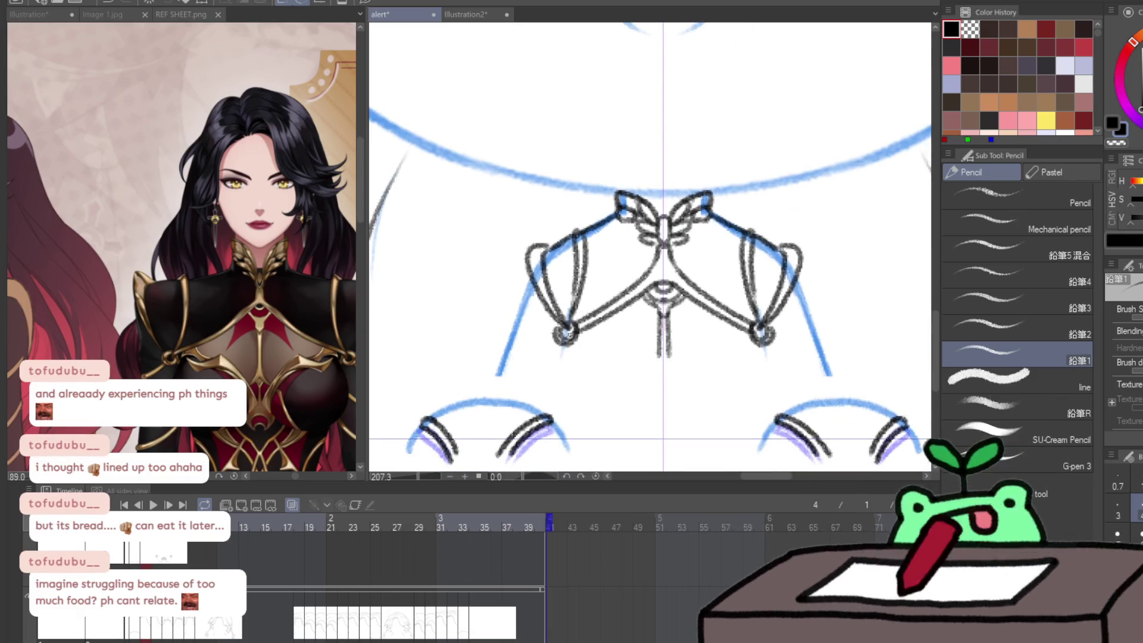
scroll(238, 250, "down", 3)
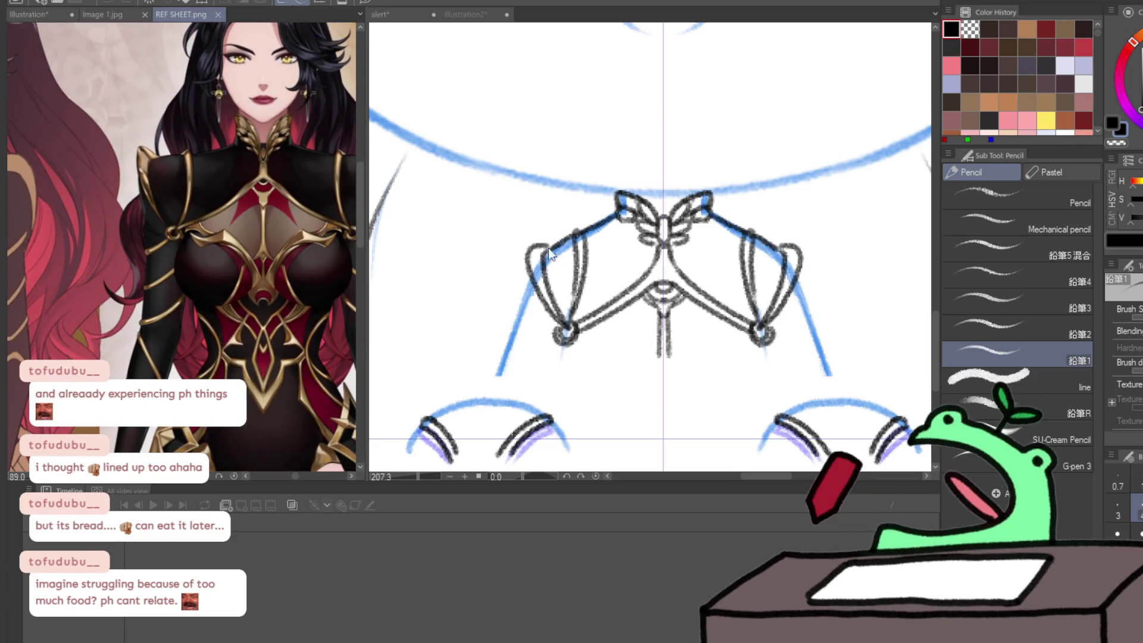
left_click_drag(528, 284, 517, 346)
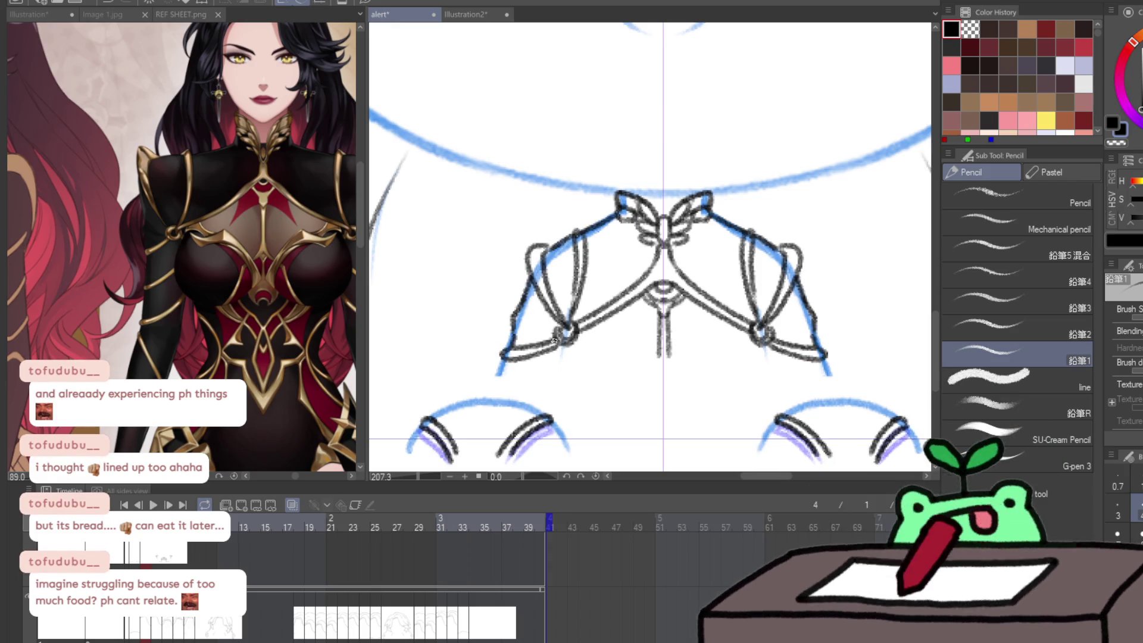
left_click_drag(560, 344, 556, 379)
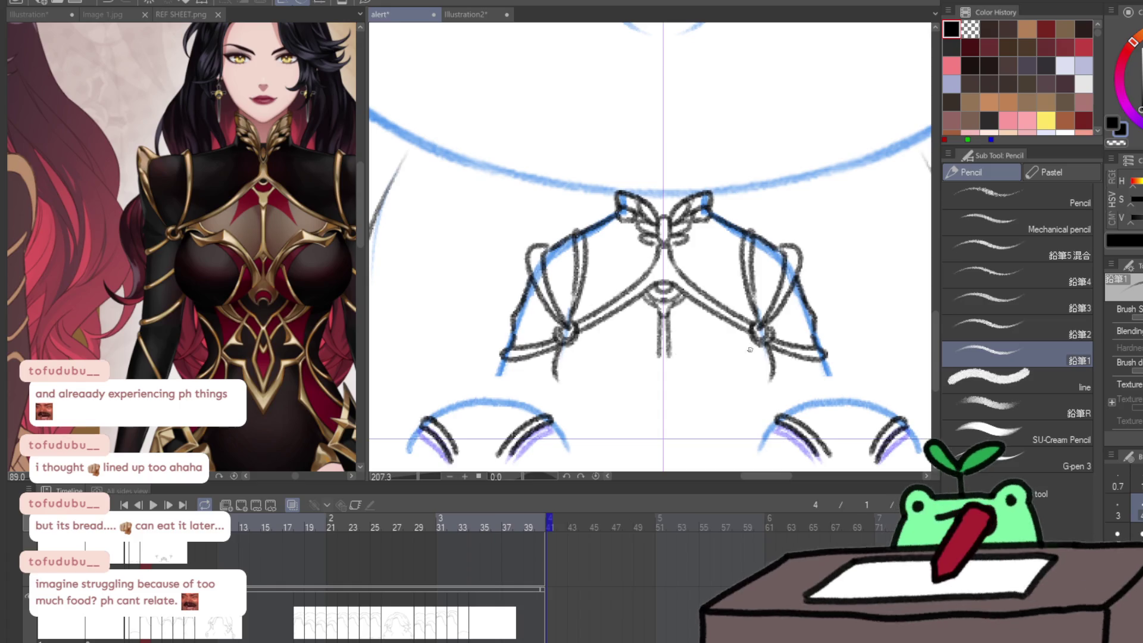
scroll(292, 280, "up", 3)
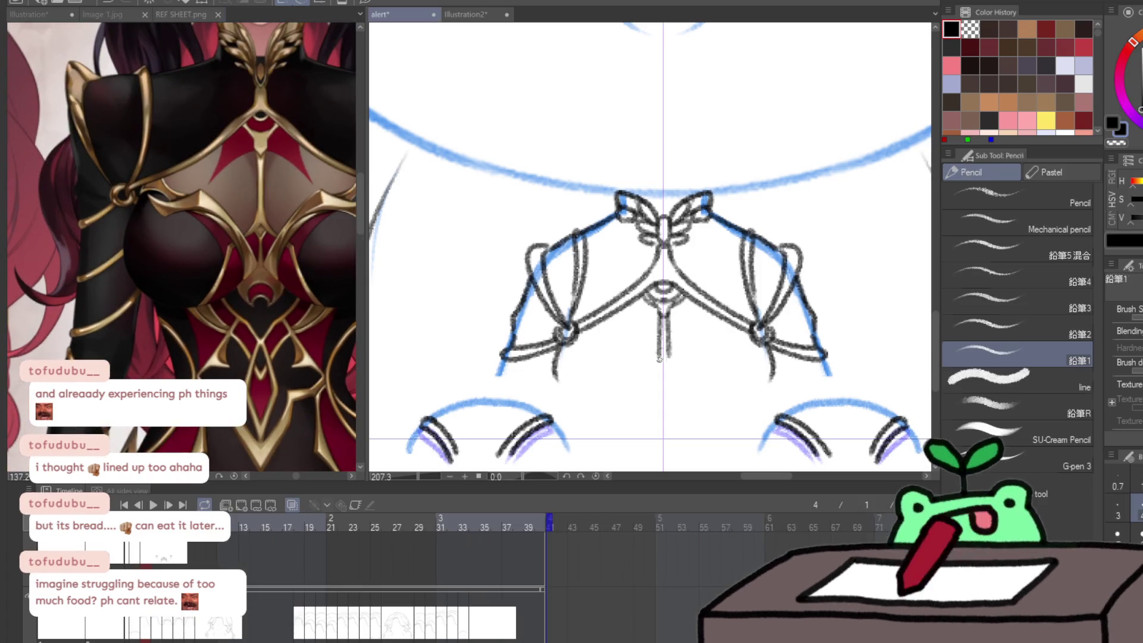
mouse_move(657, 354)
left_mouse_down()
mouse_move(635, 356)
mouse_move(596, 317)
left_mouse_up()
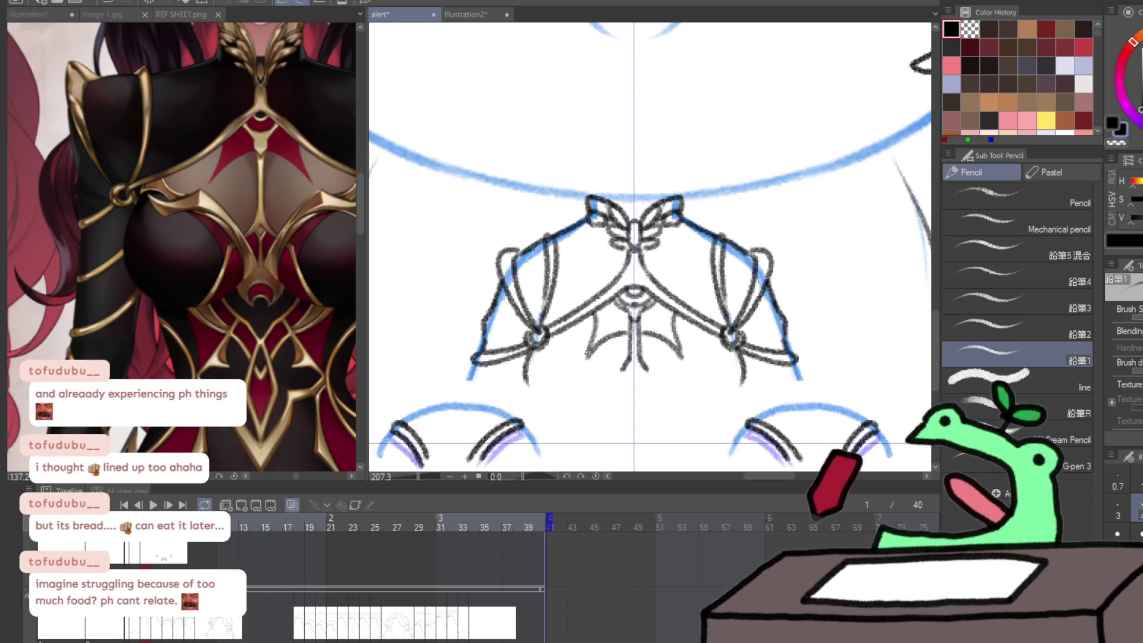
left_click_drag(590, 352, 635, 311)
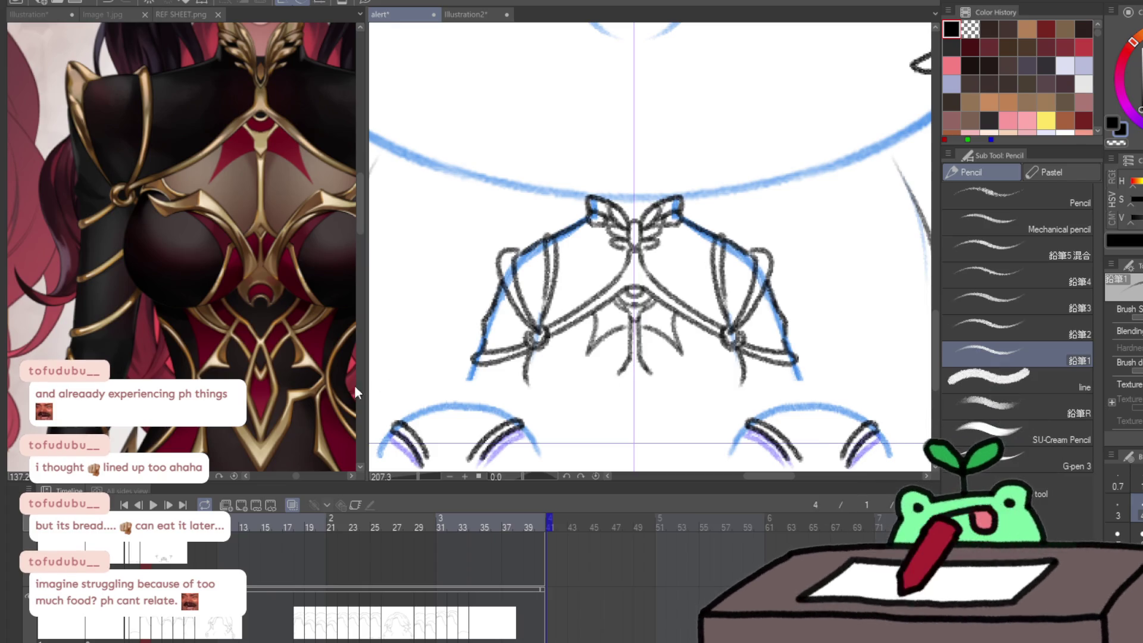
left_click_drag(333, 386, 258, 398)
left_click(632, 374)
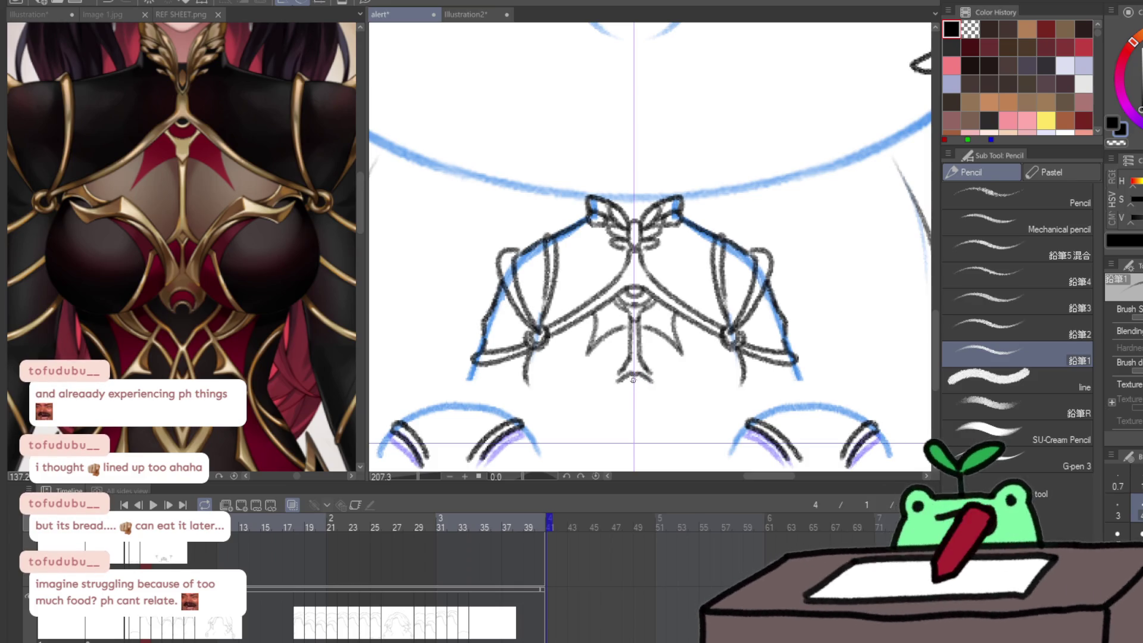
- Lengthen the small mirrored arc and draw a V stroke beneath the centre ornament
left_click_drag(587, 357, 695, 356)
key("ctrl+z")
key("ctrl+z")
left_click(685, 353)
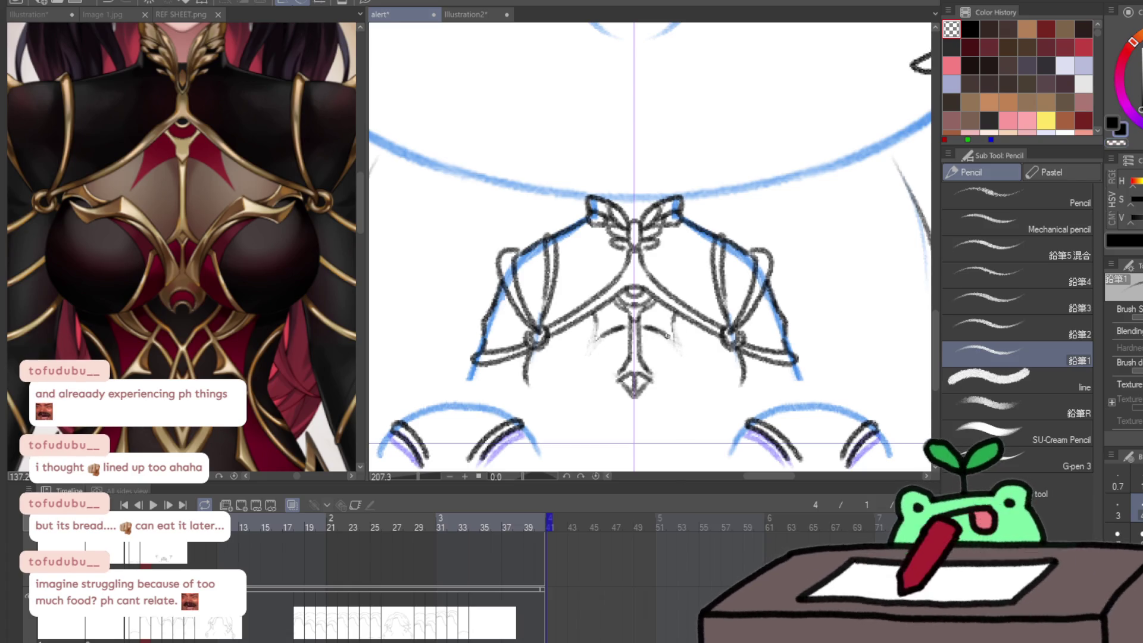
left_click_drag(595, 339, 675, 343)
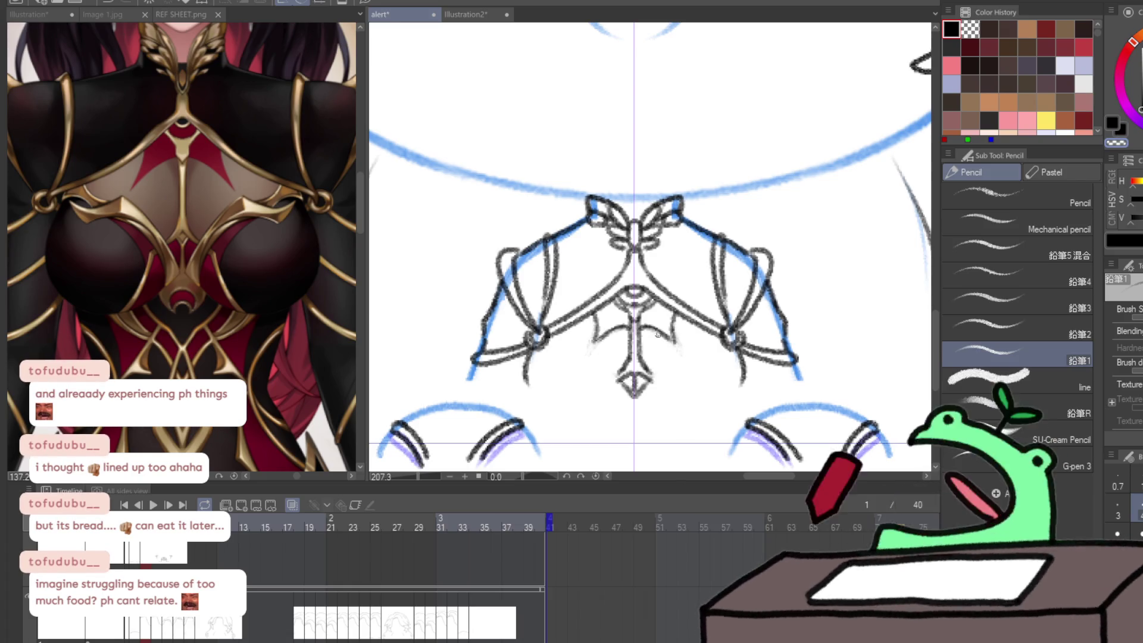
left_click(650, 369)
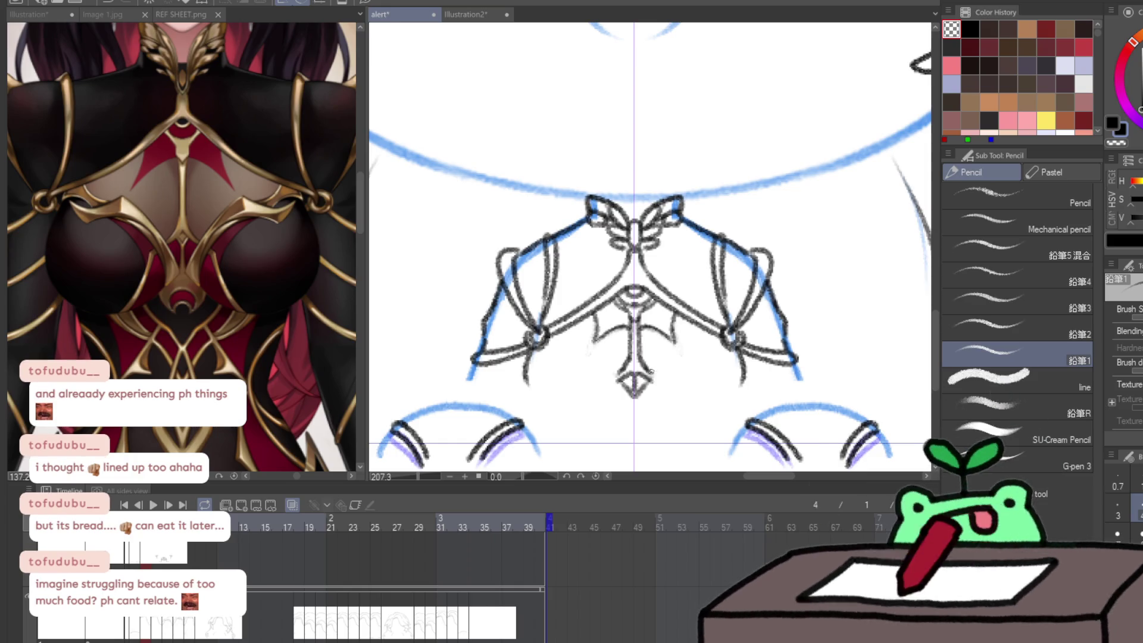
left_click_drag(647, 386, 692, 346)
key("ctrl+z")
- Redraw the V stroke and trace the left lobe's side and bottom, mirrored on both sides
mouse_move(640, 387)
left_mouse_down()
mouse_move(691, 347)
mouse_move(718, 357)
mouse_move(651, 393)
mouse_move(717, 360)
left_mouse_up()
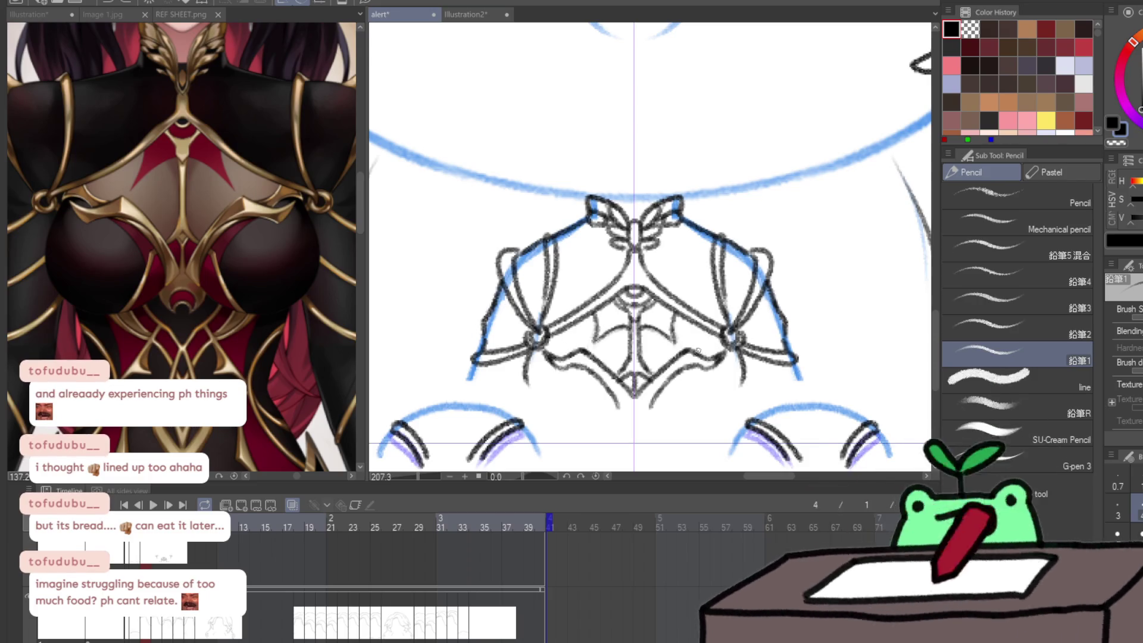
key("c")
key("c")
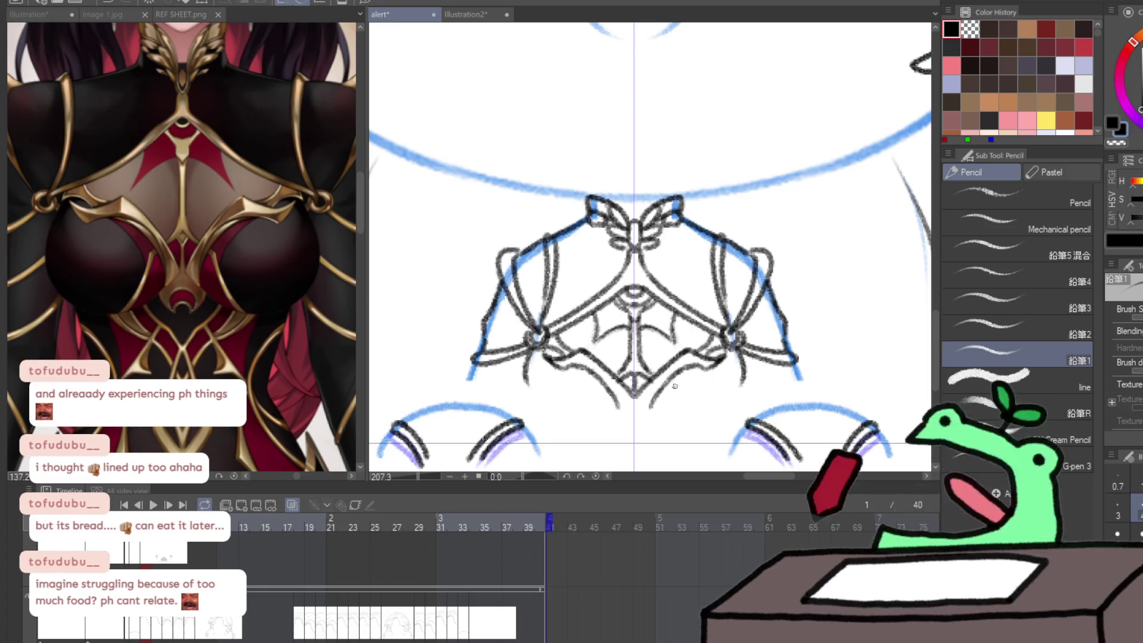
left_click_drag(542, 380, 523, 417)
key("ctrl+z")
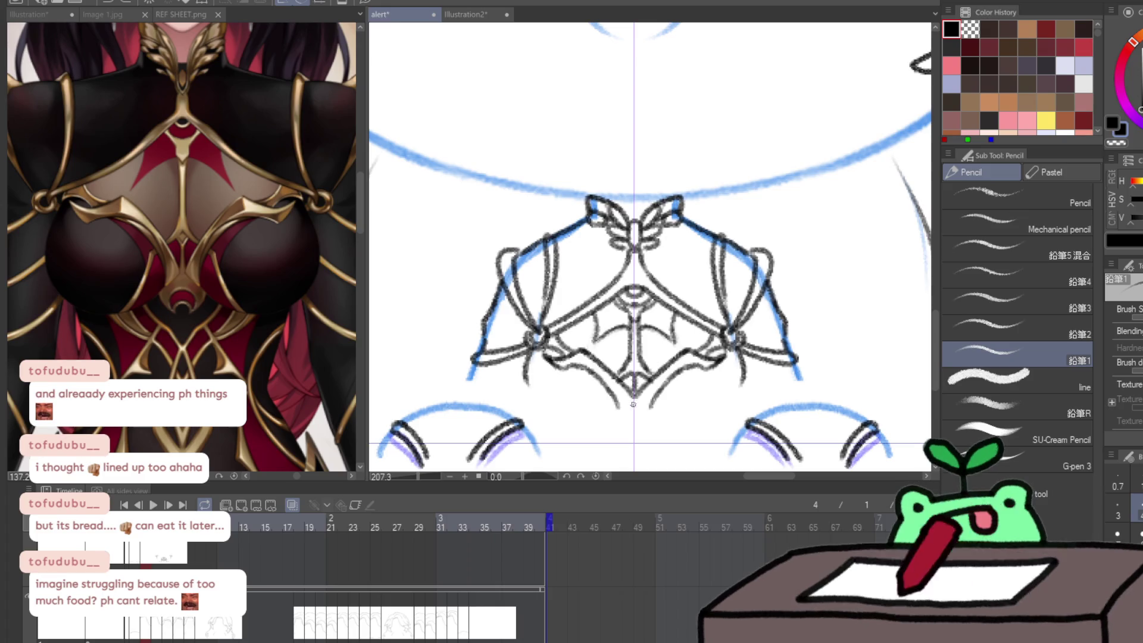
left_click_drag(632, 394, 616, 412)
left_click_drag(542, 415, 619, 414)
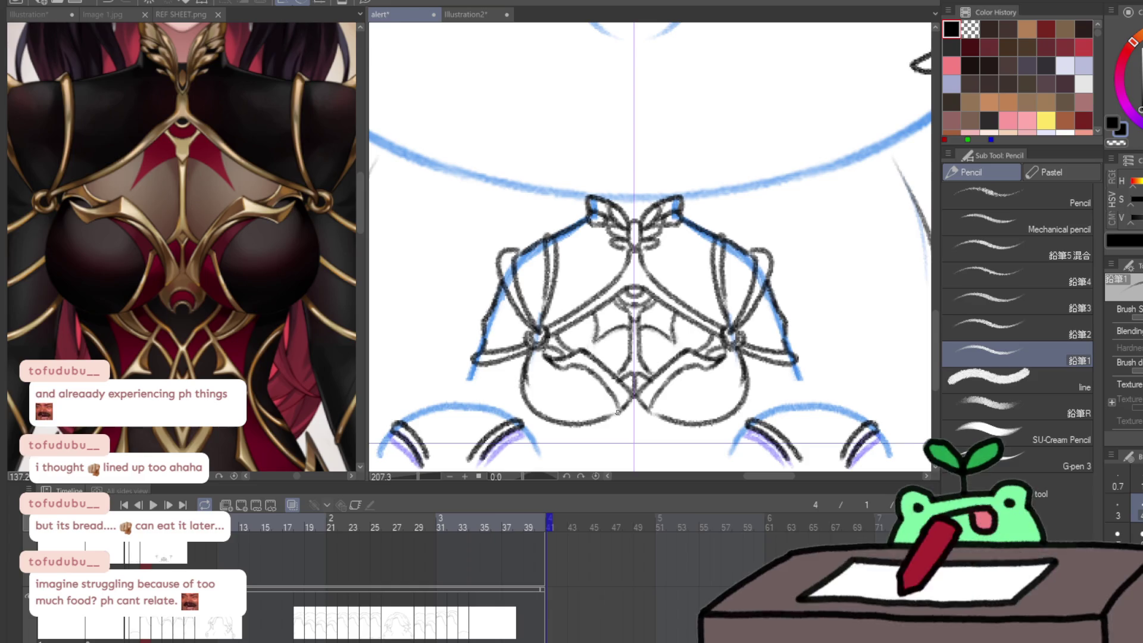
key("ctrl+z")
mouse_move(527, 345)
left_mouse_down()
mouse_move(524, 393)
mouse_move(539, 426)
left_mouse_up()
key("ctrl+z")
mouse_move(532, 345)
left_mouse_down()
mouse_move(533, 411)
mouse_move(600, 424)
mouse_move(622, 410)
left_mouse_up()
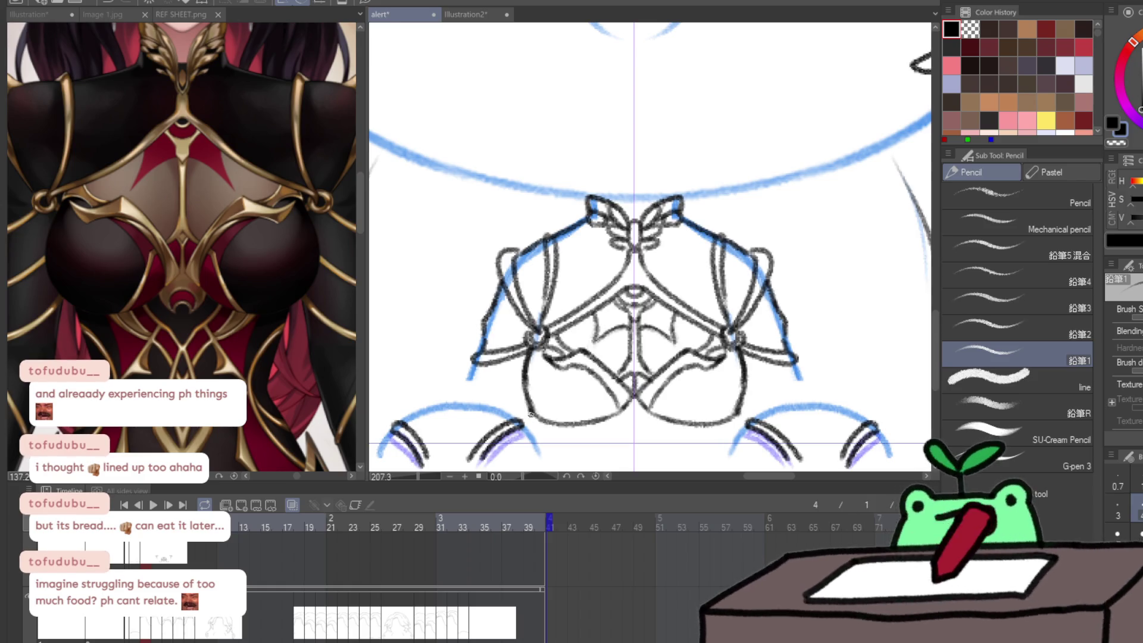
left_click_drag(531, 411, 506, 349)
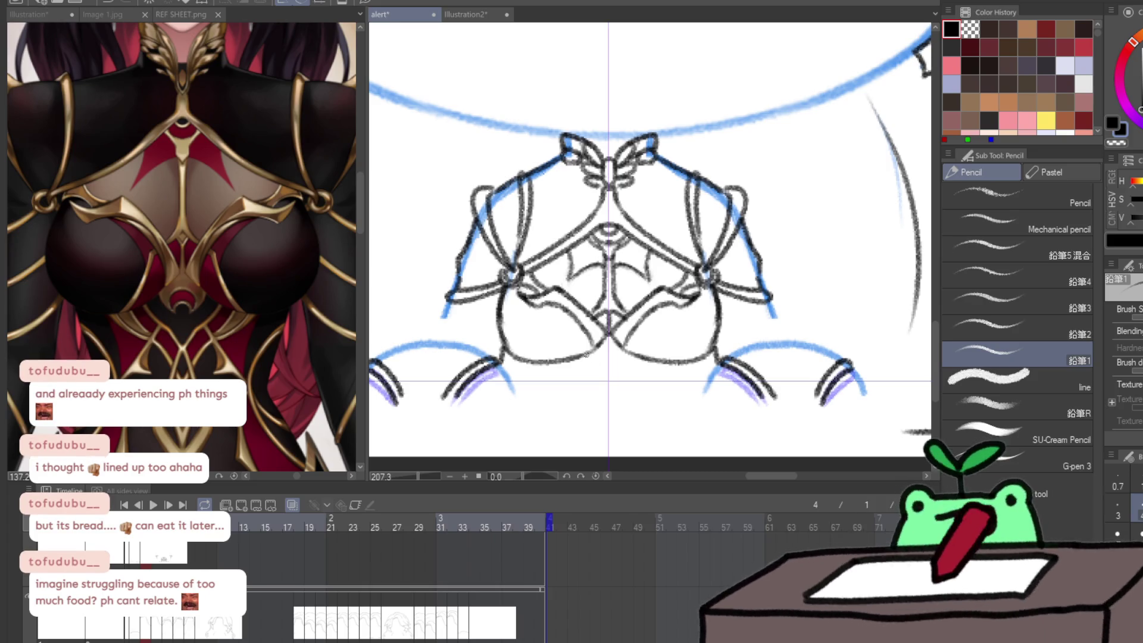
- Add the small mirrored V detail at the bottom centre, then zoom out
mouse_move(588, 359)
left_mouse_down()
mouse_move(622, 364)
mouse_move(608, 354)
left_mouse_up()
key("ctrl+z")
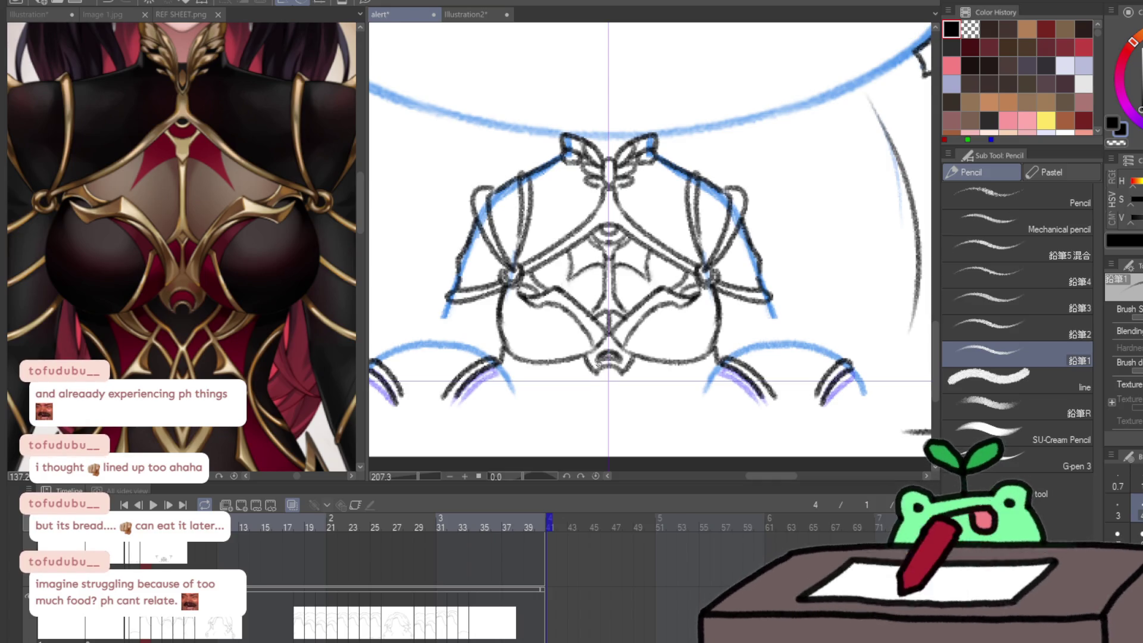
key("ctrl+z")
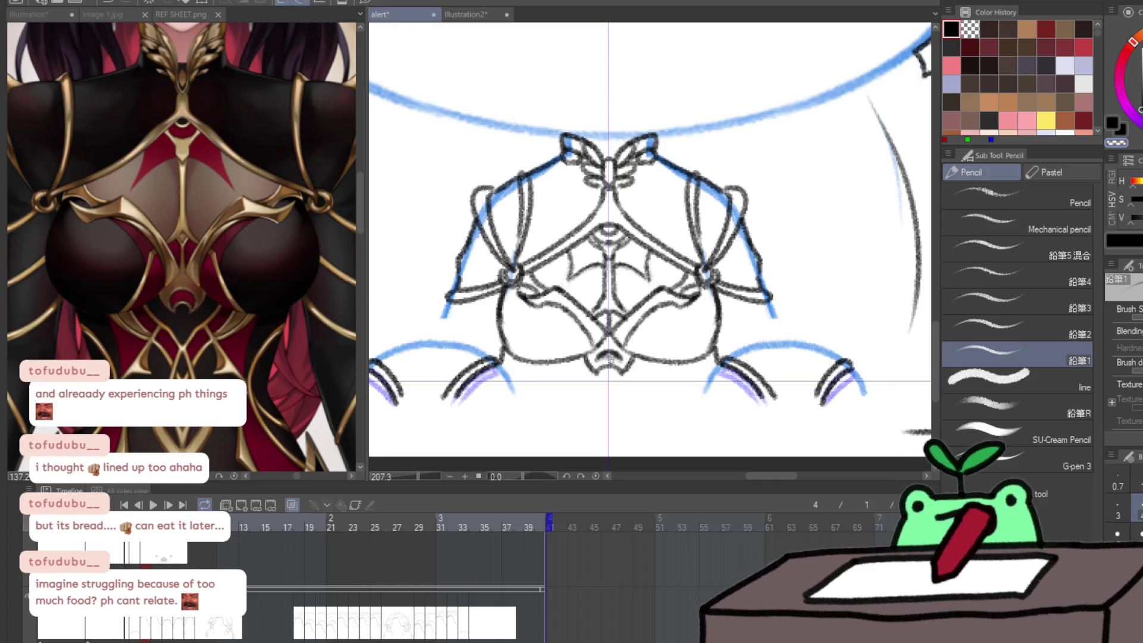
key("ctrl+z")
left_click_drag(591, 353, 603, 357)
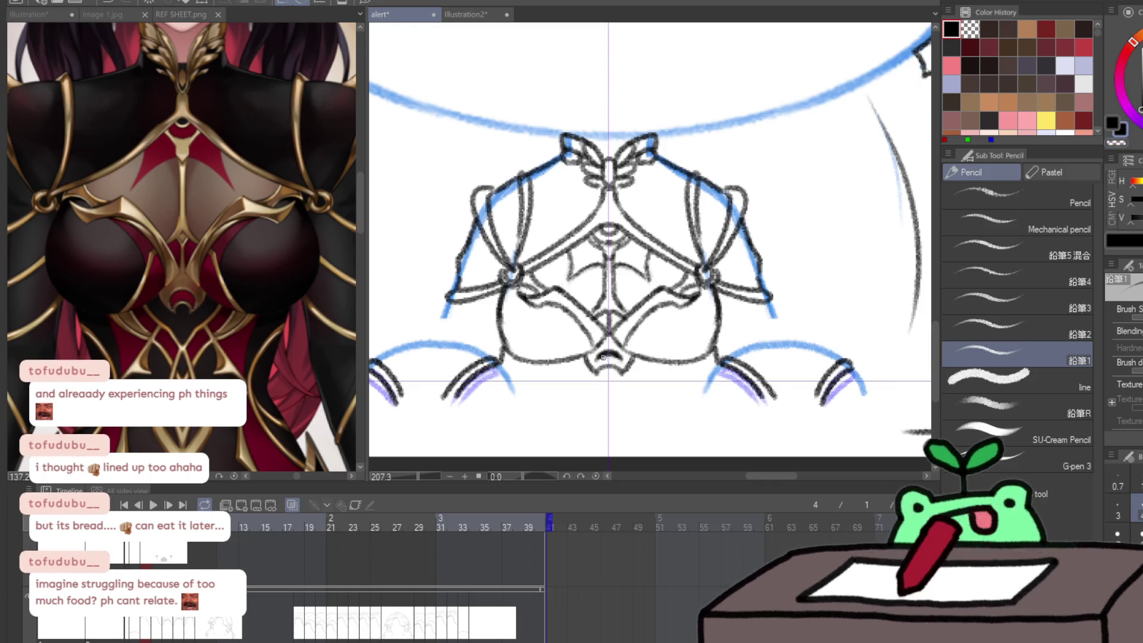
mouse_move(535, 300)
left_mouse_down()
mouse_move(569, 304)
mouse_move(551, 360)
mouse_move(565, 342)
left_mouse_up()
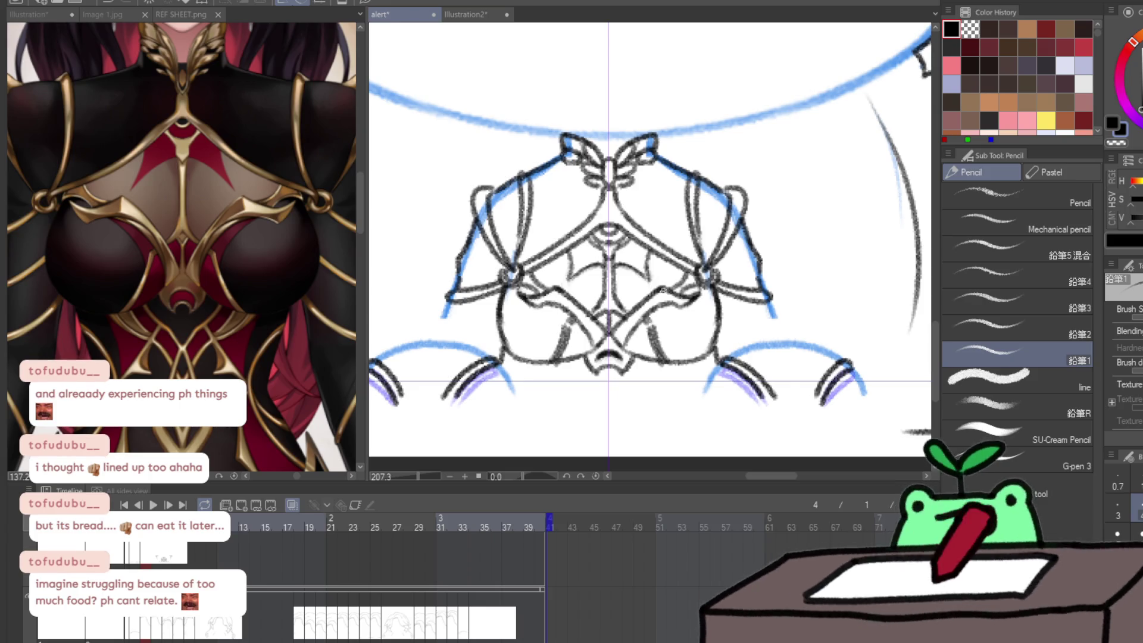
mouse_move(667, 312)
left_mouse_down()
mouse_move(633, 360)
mouse_move(622, 413)
mouse_move(699, 334)
mouse_move(687, 337)
left_mouse_up()
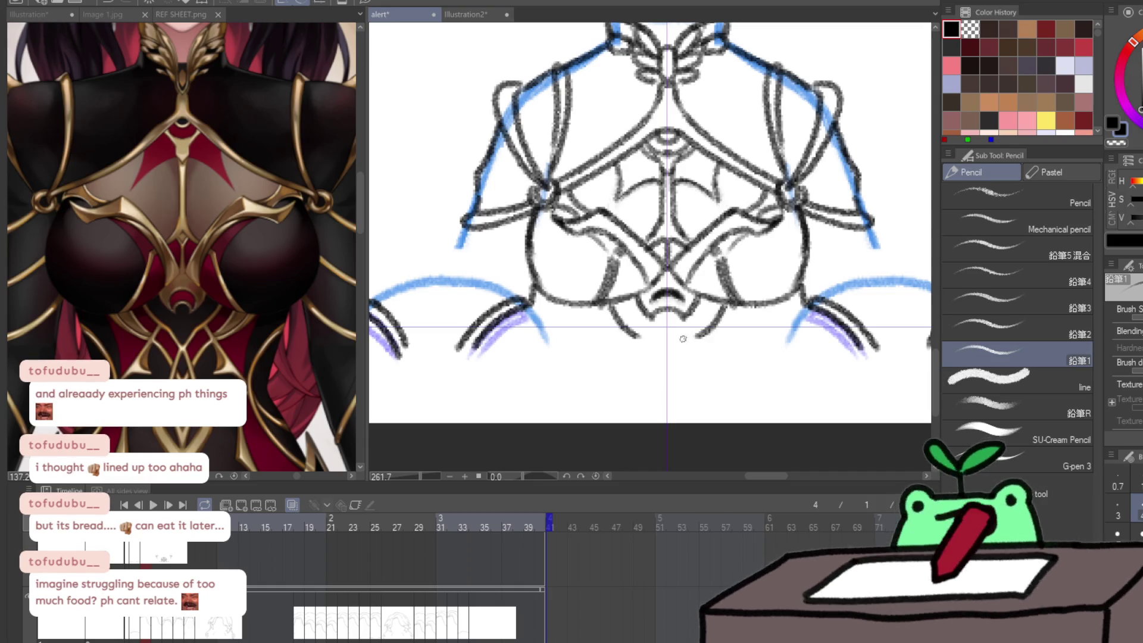
- Redraw the bottom-centre strokes shorter and add angled mirrored lines under the lobes
key("ctrl+z")
left_click_drag(615, 302, 667, 356)
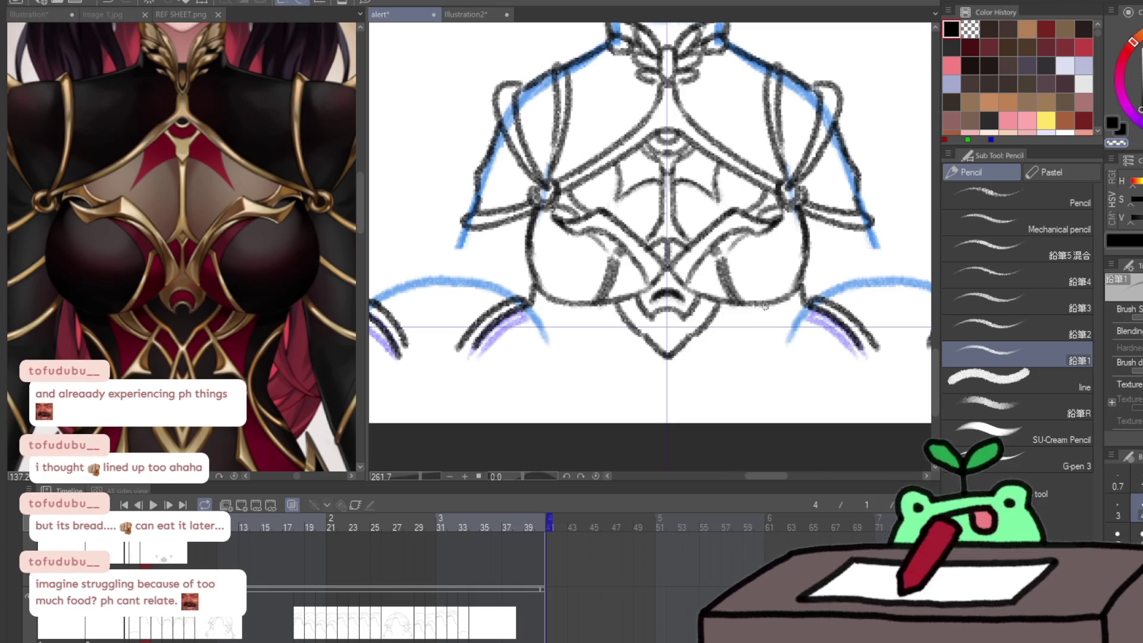
key("c")
mouse_move(723, 305)
left_mouse_down()
mouse_move(703, 337)
mouse_move(759, 367)
left_mouse_up()
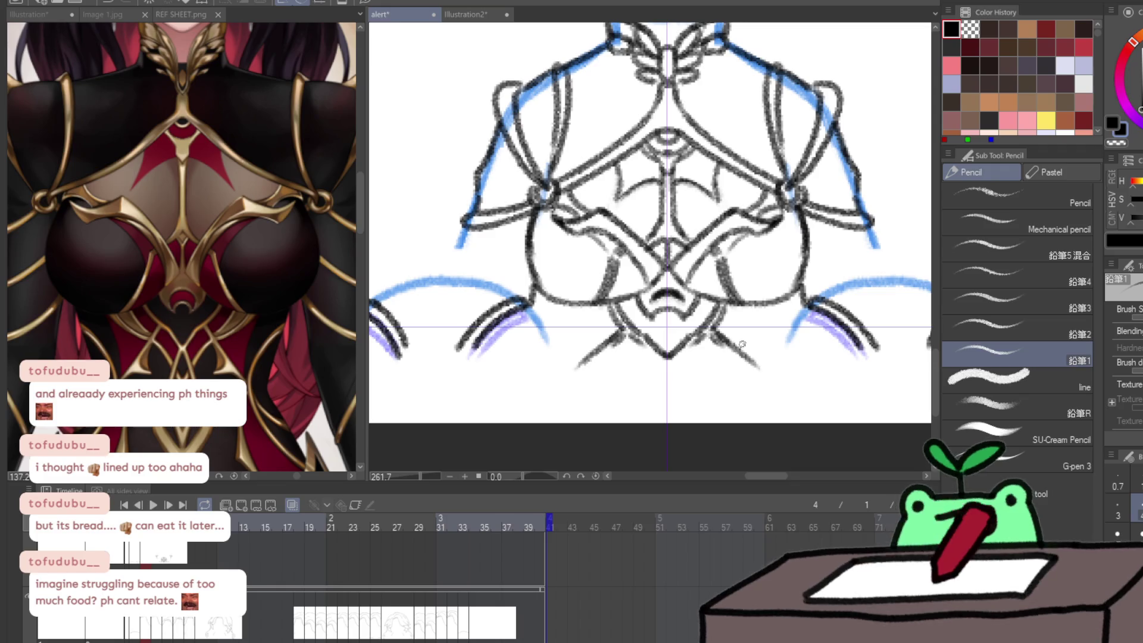
left_click_drag(755, 308, 733, 353)
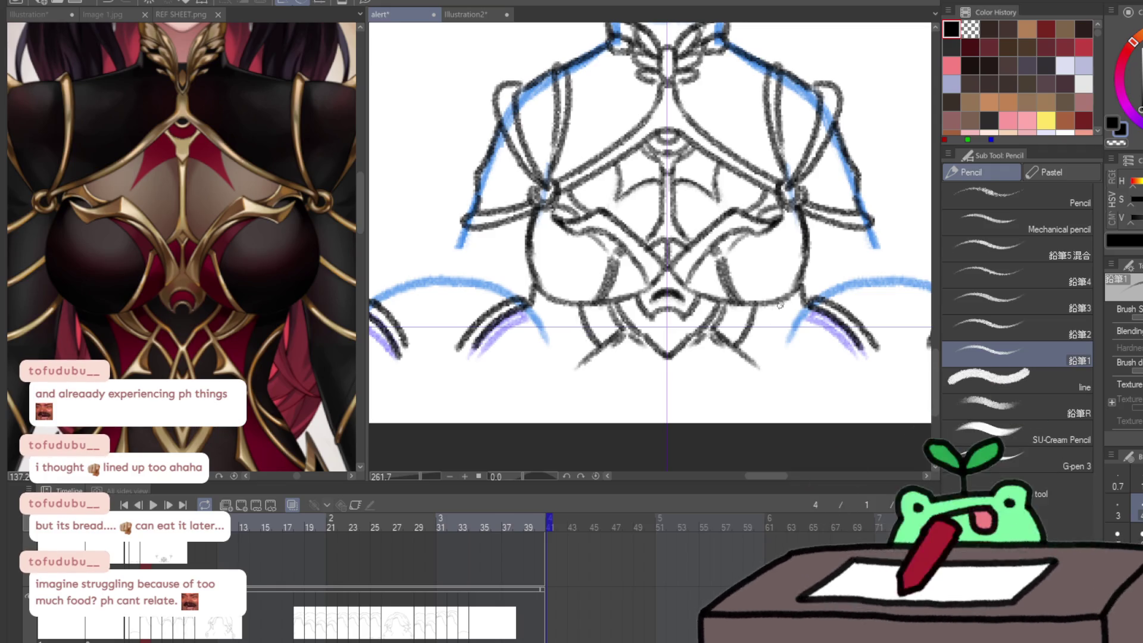
left_click_drag(778, 306, 746, 353)
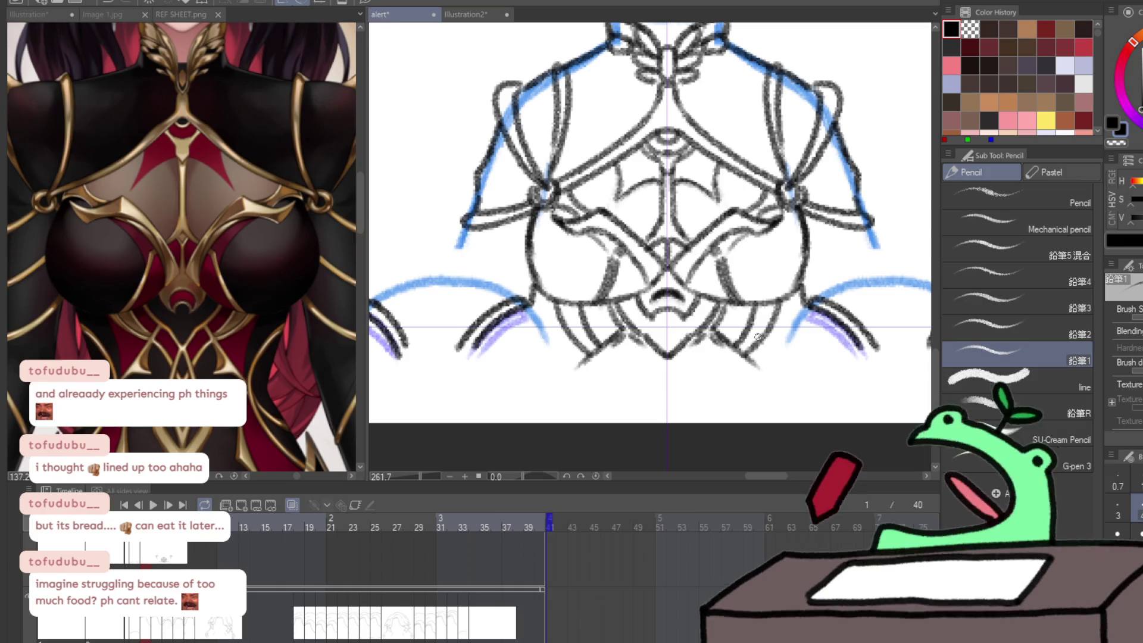
- Extend the armour's outer side contours down both flanks, mirrored
left_click_drag(628, 338, 666, 373)
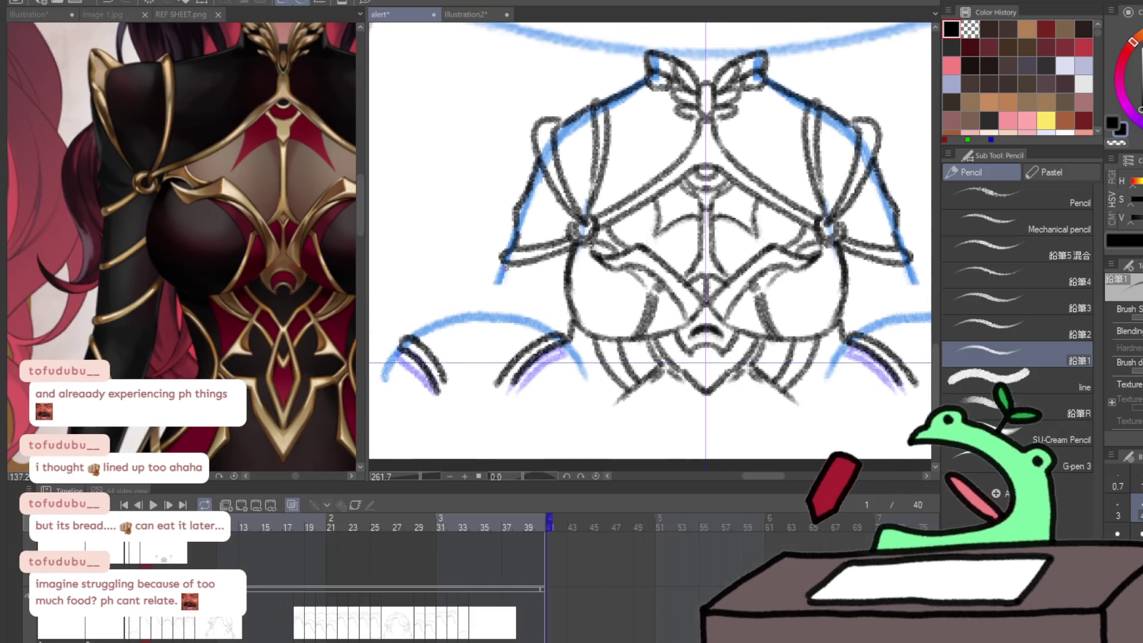
left_click_drag(505, 262, 480, 316)
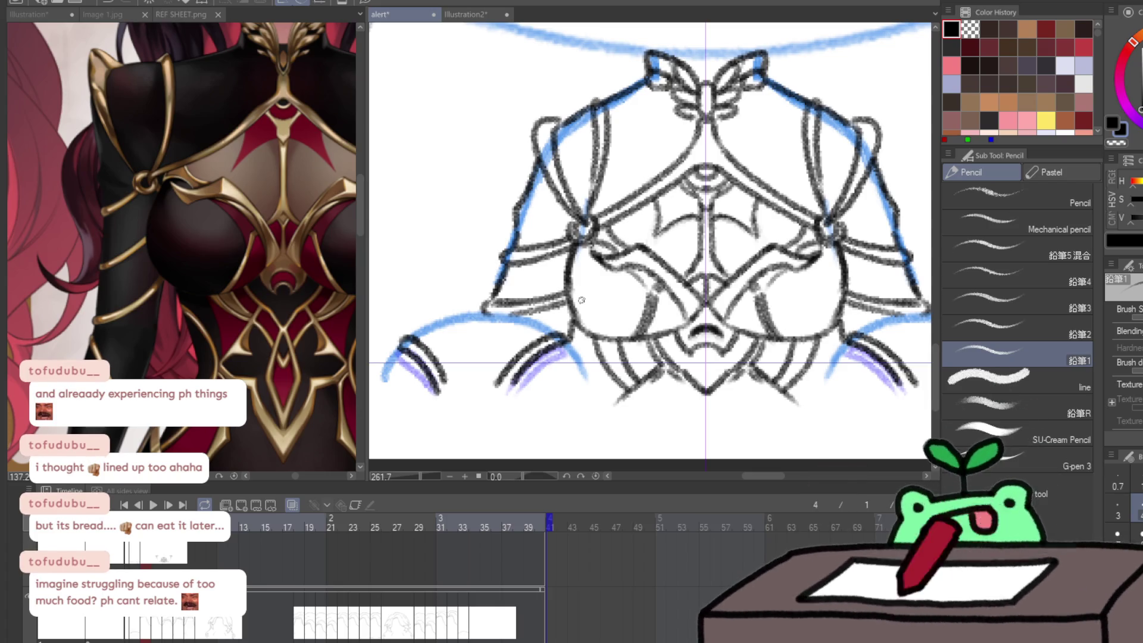
scroll(545, 396, "down", 2)
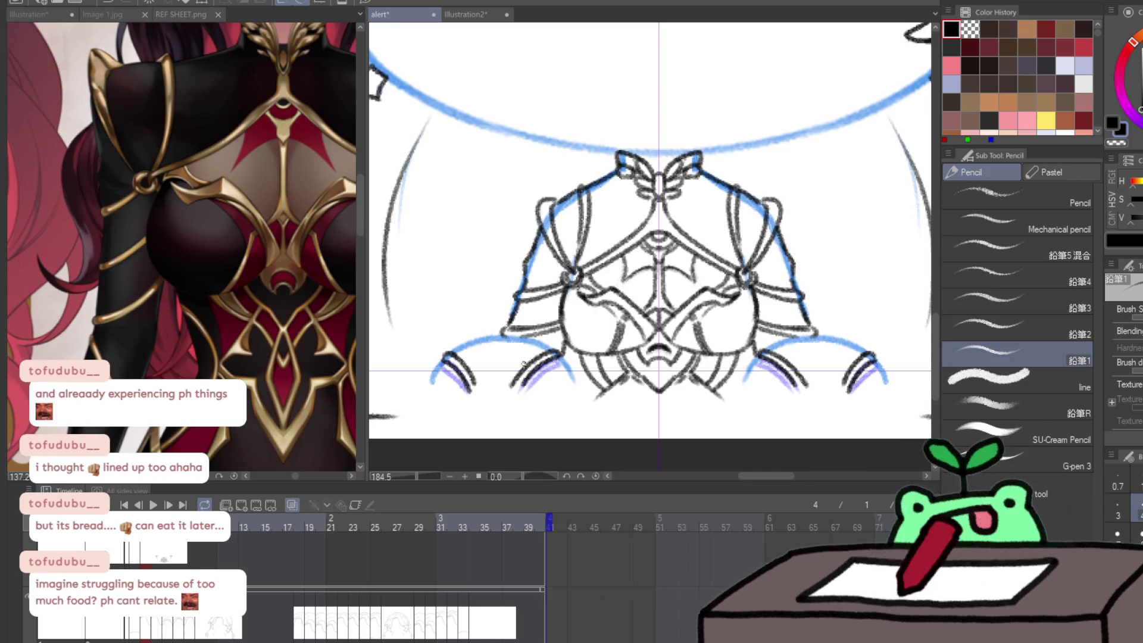
key("slash")
scroll(548, 352, "down", 7)
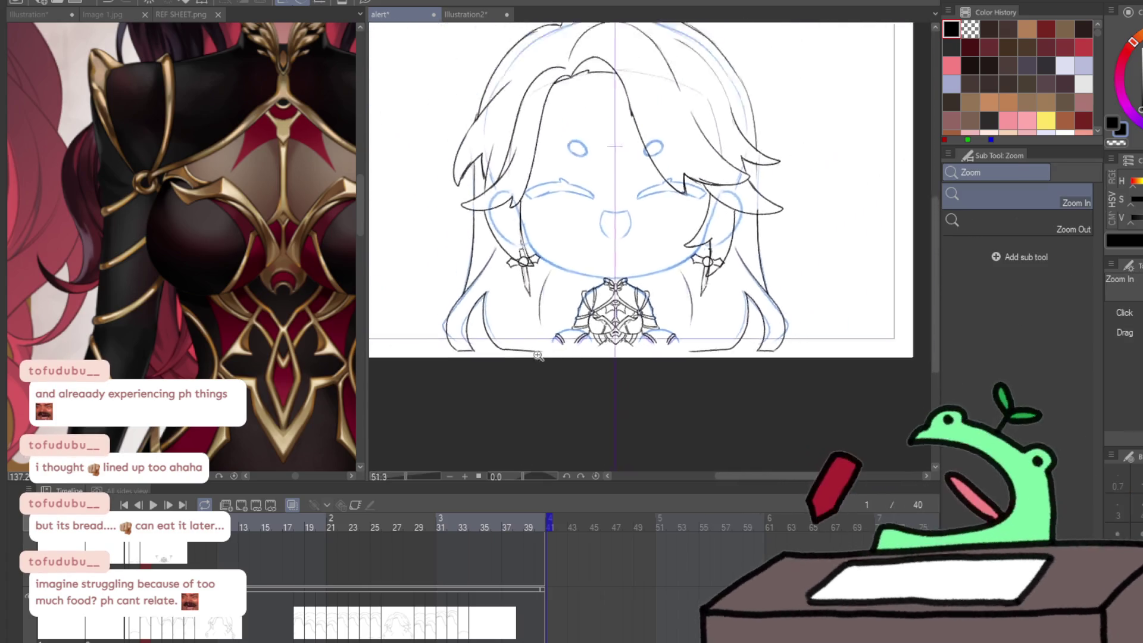
scroll(572, 338, "up", 5)
key("p")
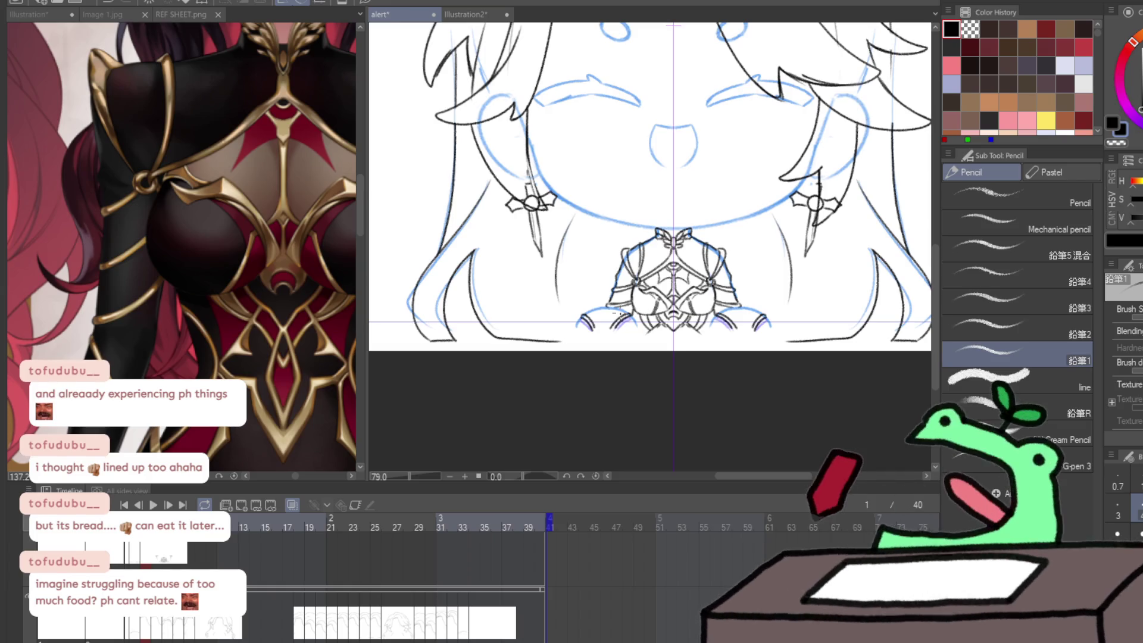
key("Left")
key("Right")
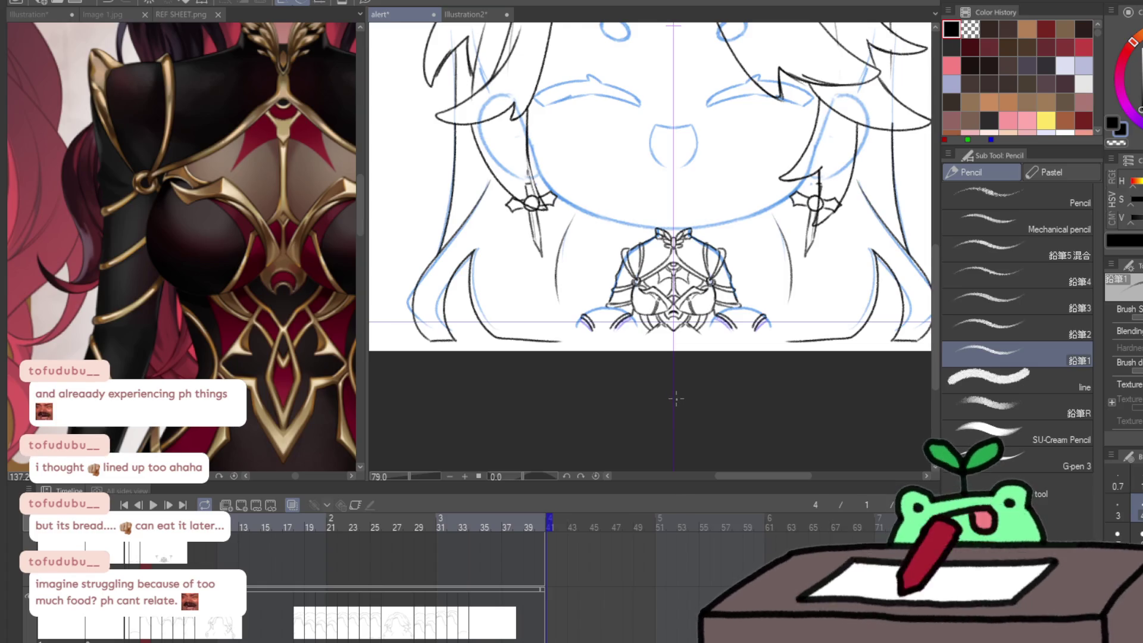
scroll(824, 150, "up", 2)
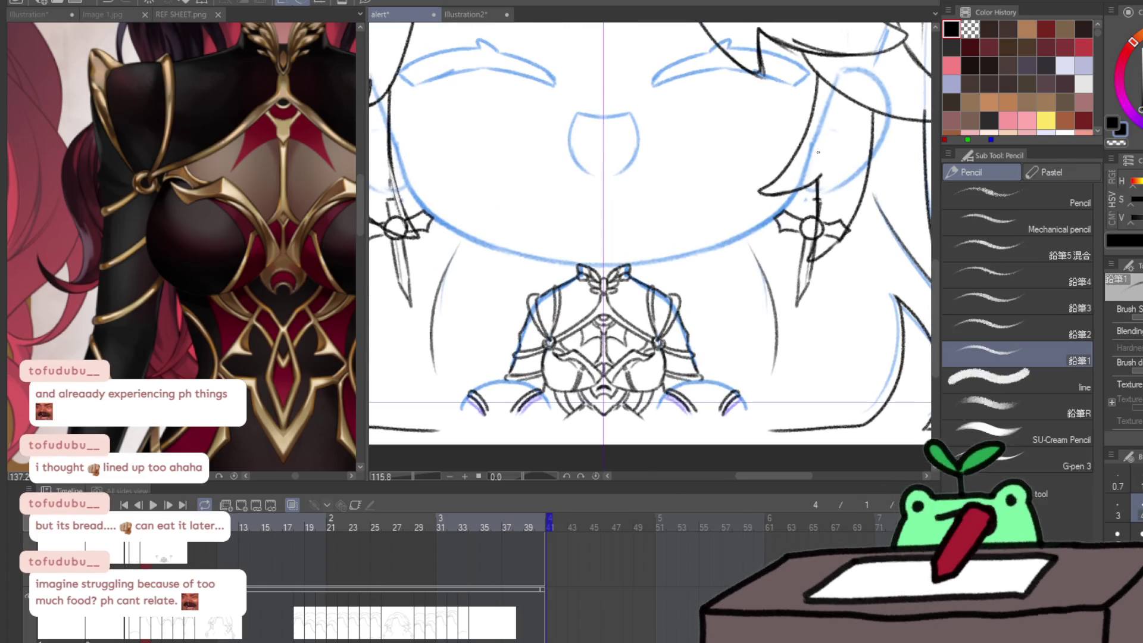
- Reshape the left cross earring with a smaller Liquify brush, then zoom out to view head and chest
scroll(176, 310, "up", 4)
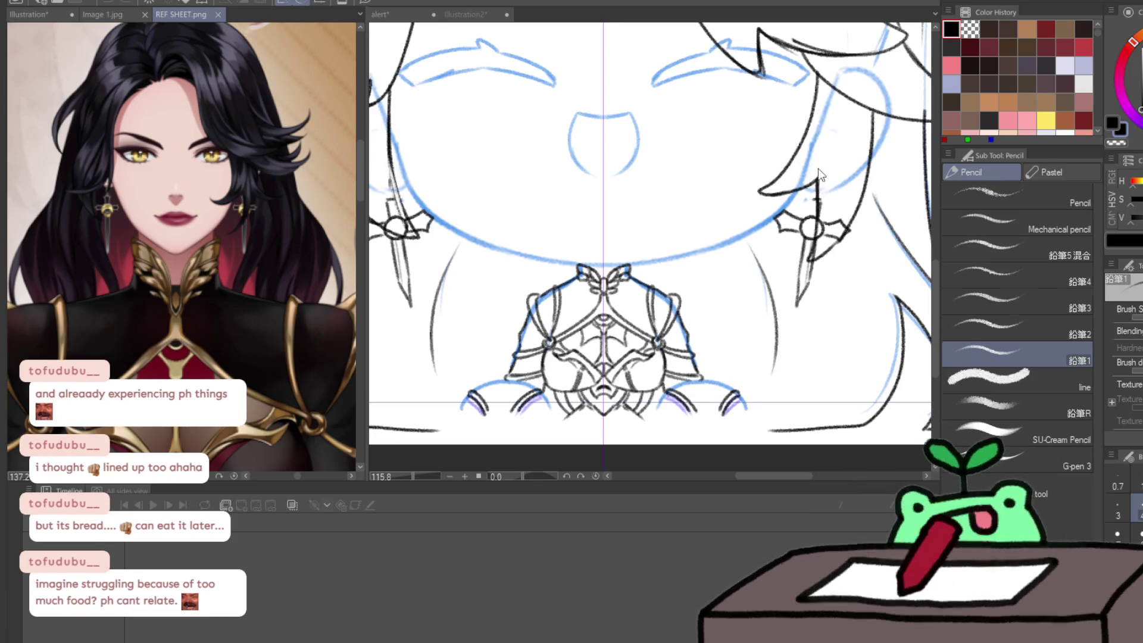
scroll(819, 172, "up", 5)
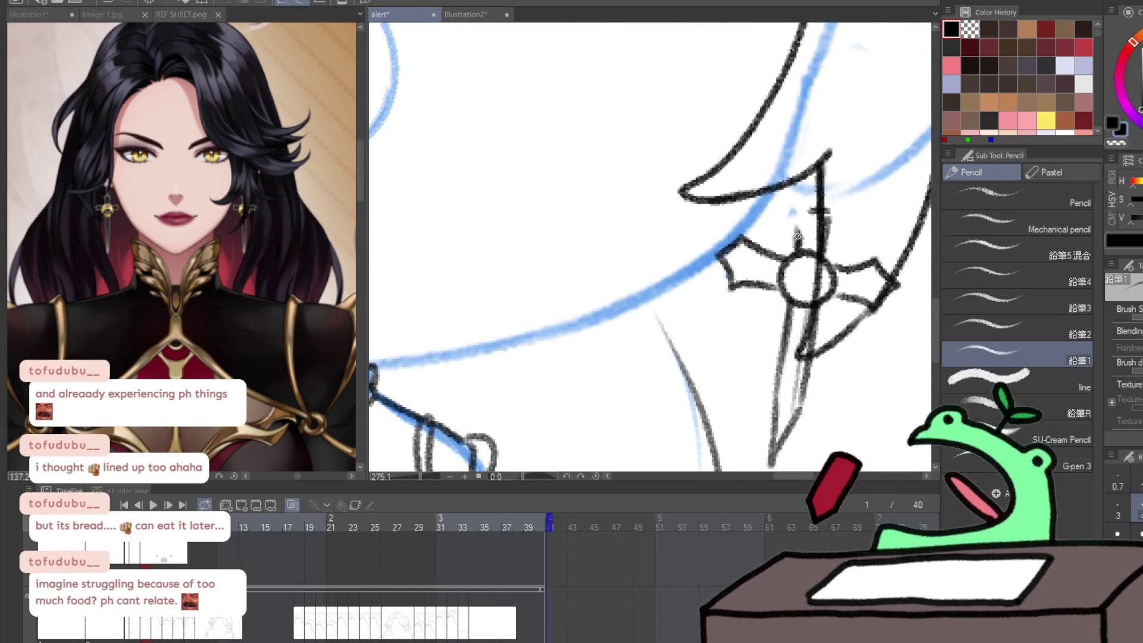
mouse_move(795, 218)
left_mouse_down()
mouse_move(818, 201)
mouse_move(842, 225)
mouse_move(831, 253)
left_mouse_up()
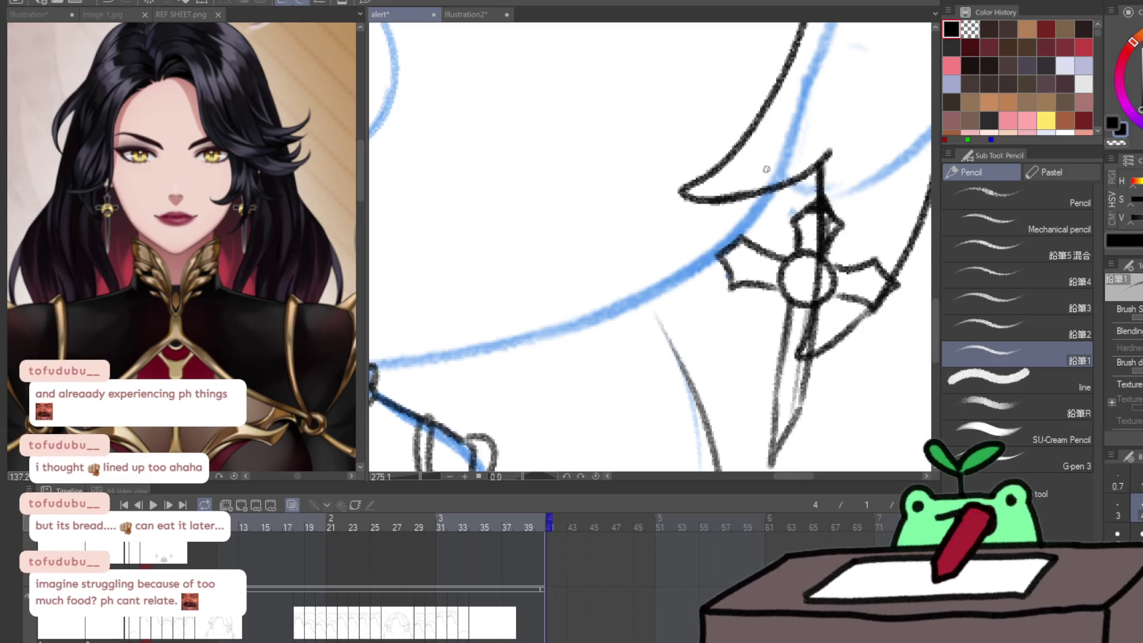
key("j")
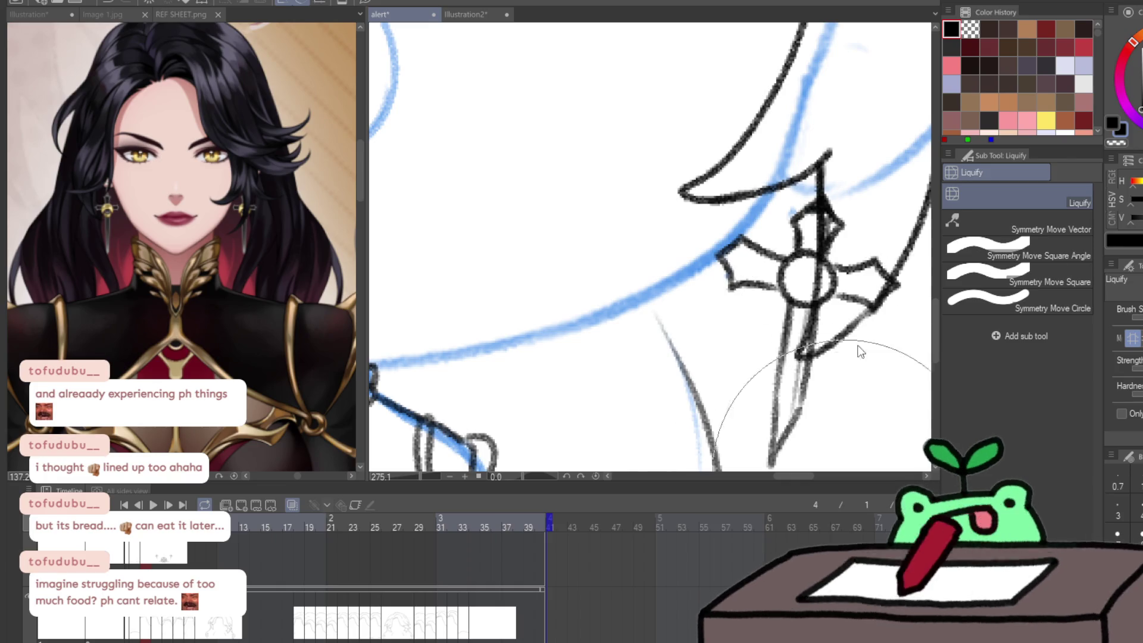
key("bracketleft")
key("bracketleft")
key("bracketleft")
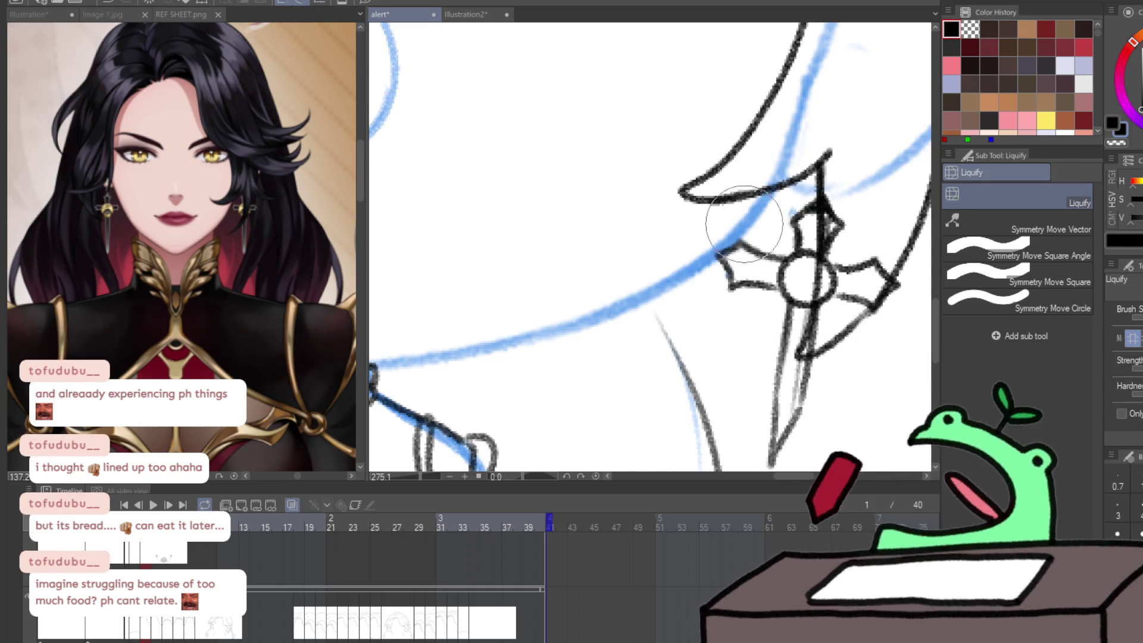
scroll(842, 173, "down", 3)
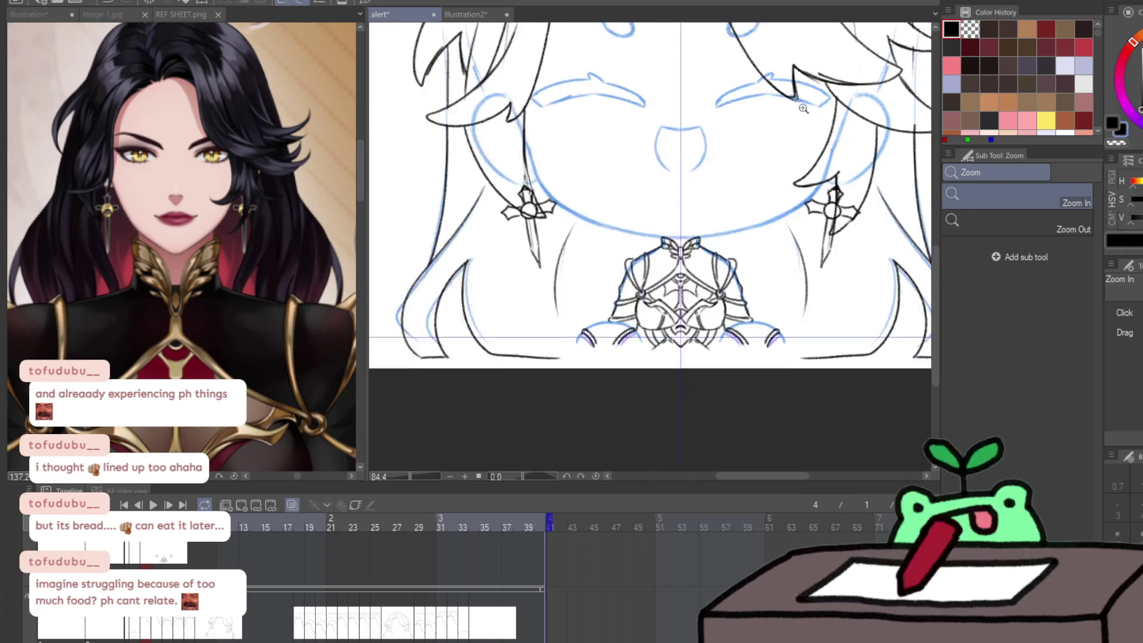
scroll(543, 243, "up", 3)
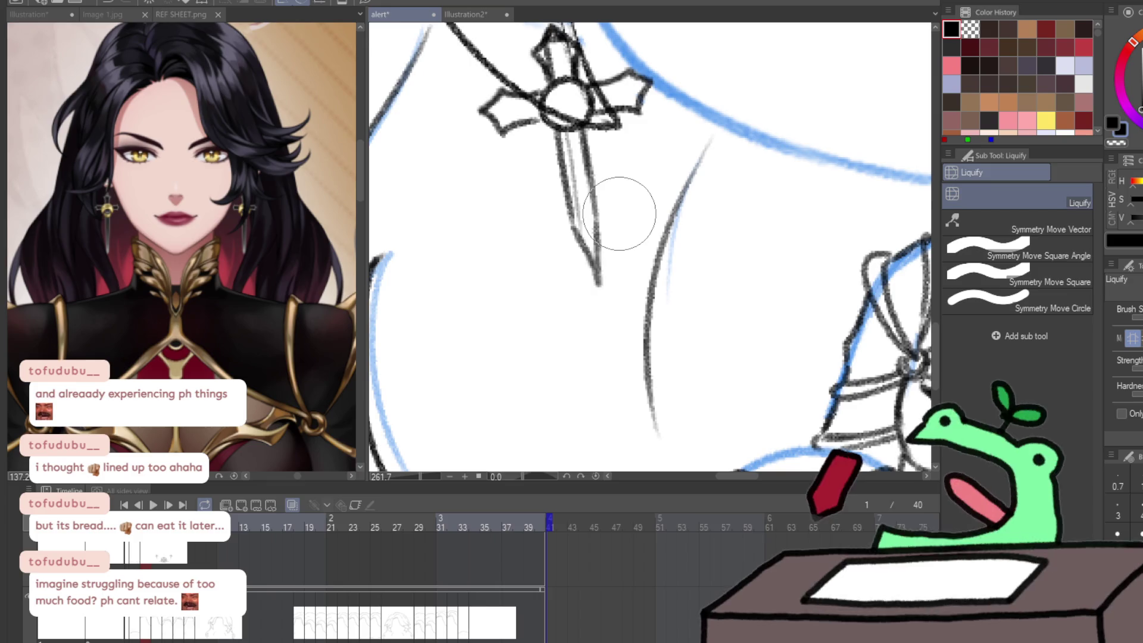
left_click(550, 365, "ctrl+alt")
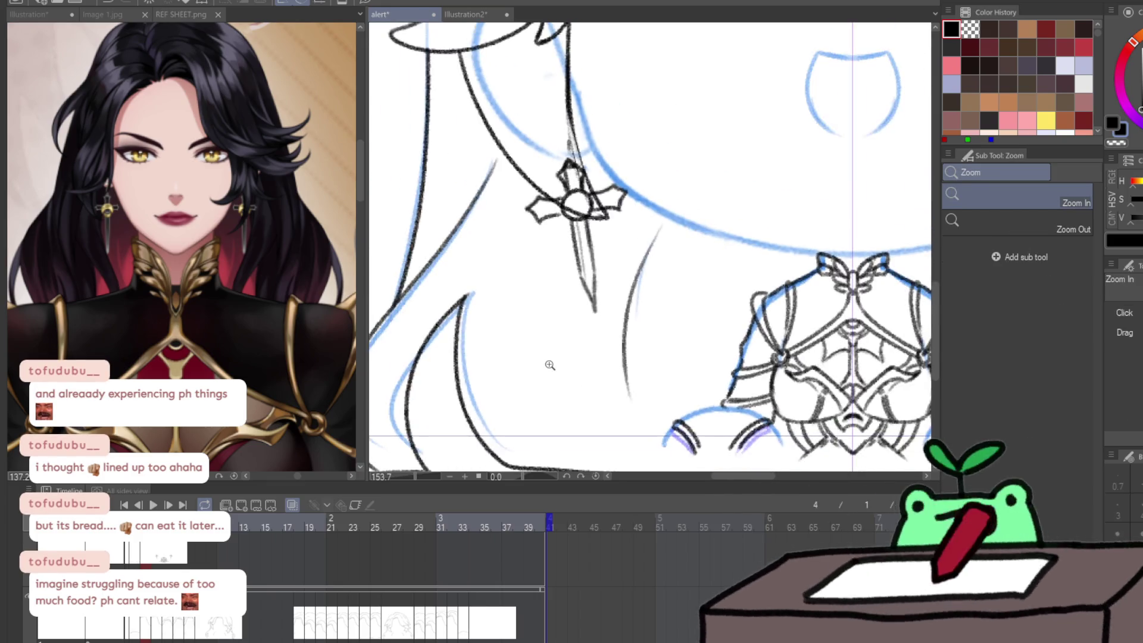
scroll(563, 369, "down", 3)
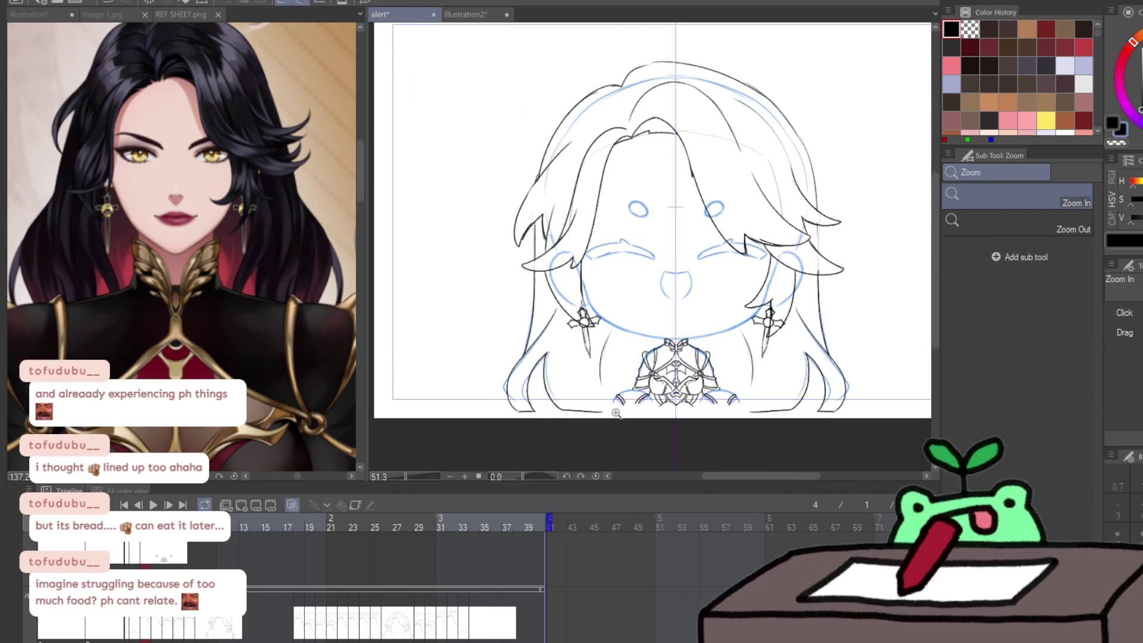
- Advance to the next frame with onion skinning off and zoom in on the chest and earrings
scroll(612, 412, "down", 1)
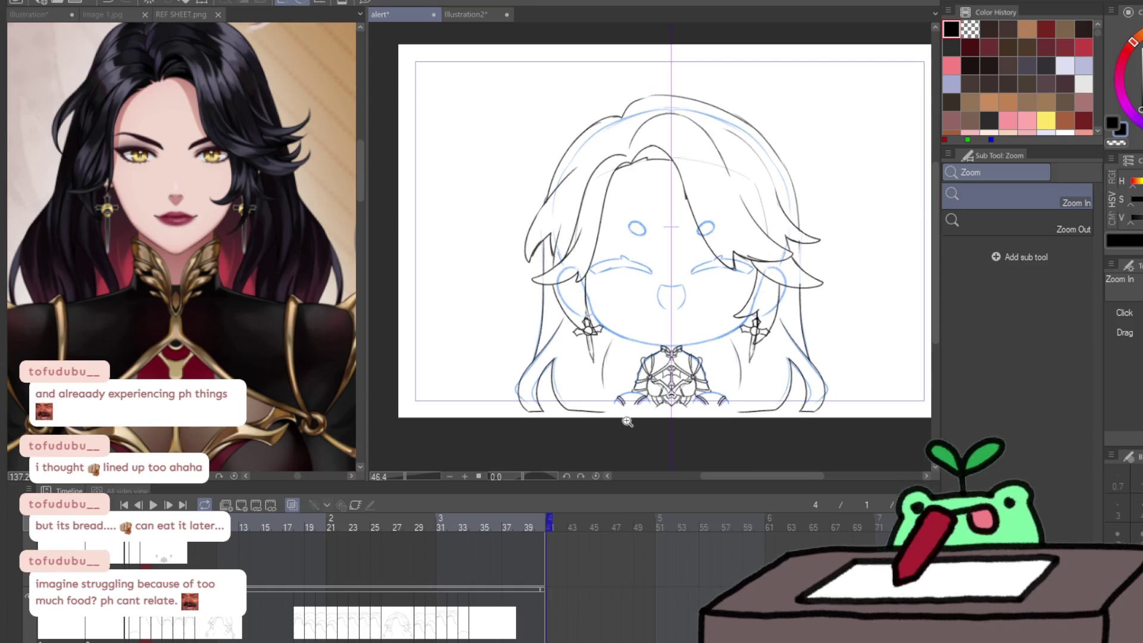
left_click(385, 553)
left_click(291, 503)
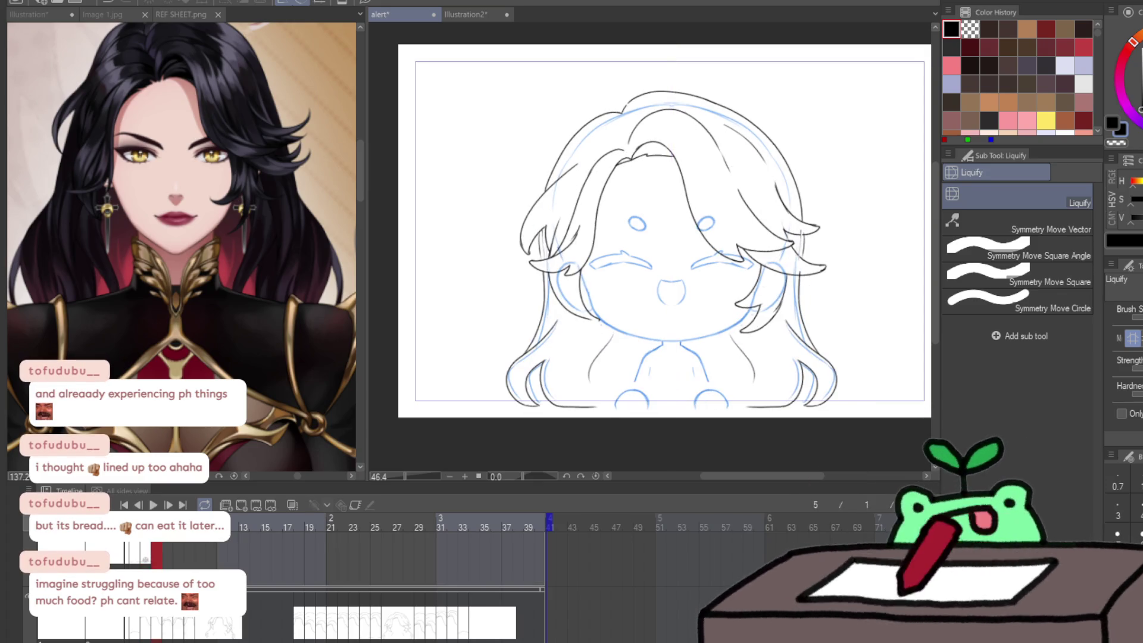
key("/")
mouse_move(736, 378)
left_mouse_down()
mouse_move(732, 410)
mouse_move(748, 408)
mouse_move(745, 418)
left_mouse_up()
key("k")
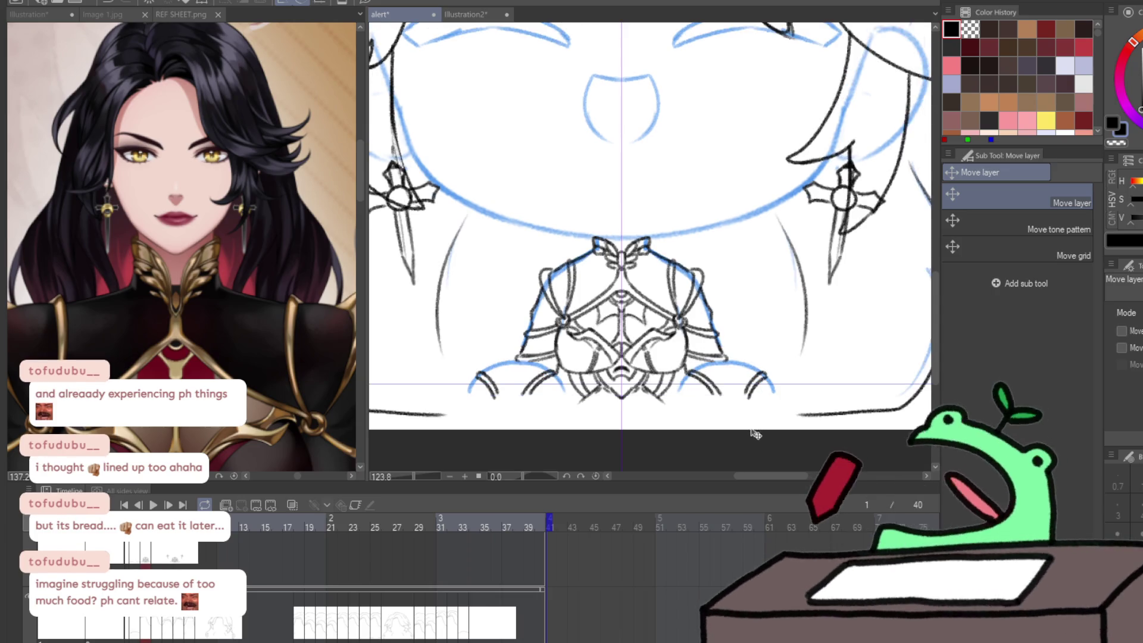
- Lasso the mirrored rounded shapes below the chest and reposition them with a transform
key("m")
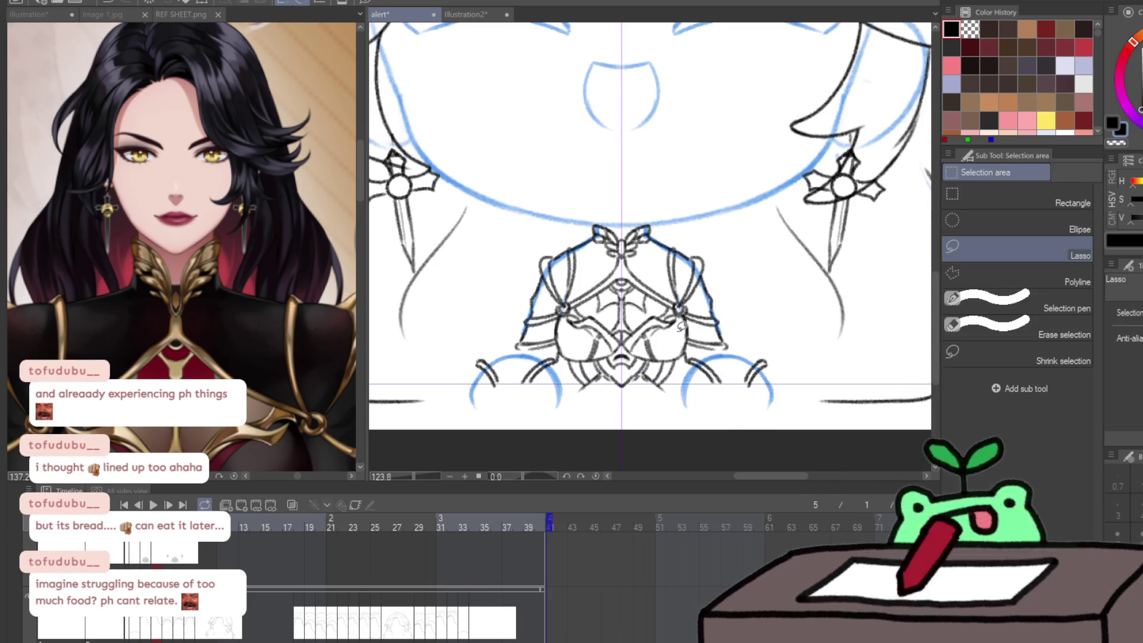
mouse_move(698, 351)
left_mouse_down()
mouse_move(702, 411)
mouse_move(774, 354)
mouse_move(721, 350)
left_mouse_up()
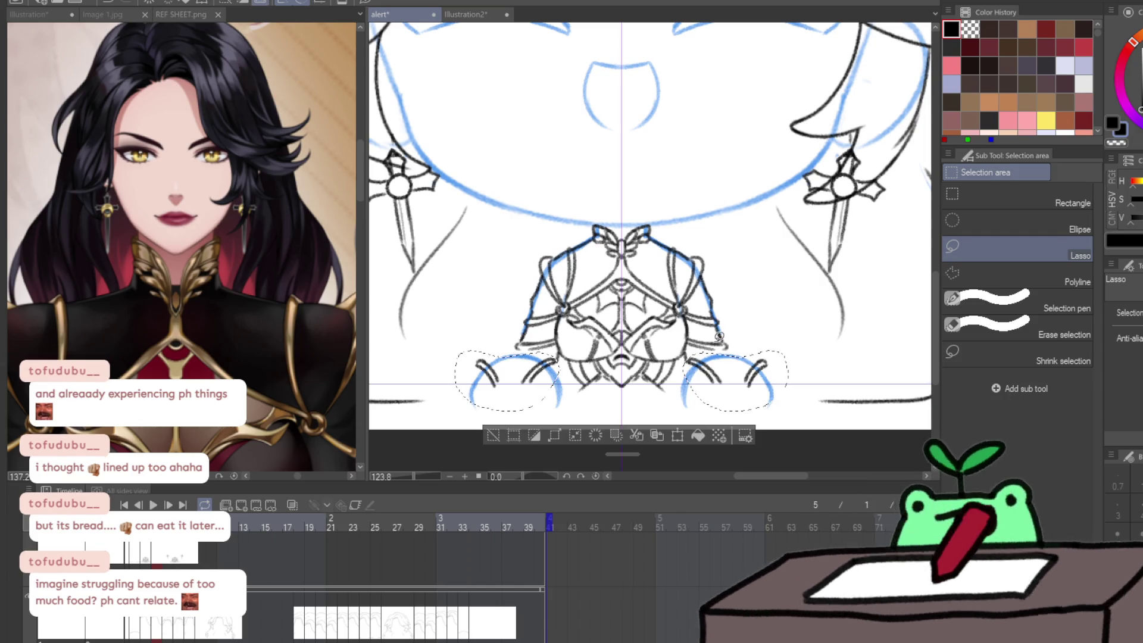
key("ctrl+t")
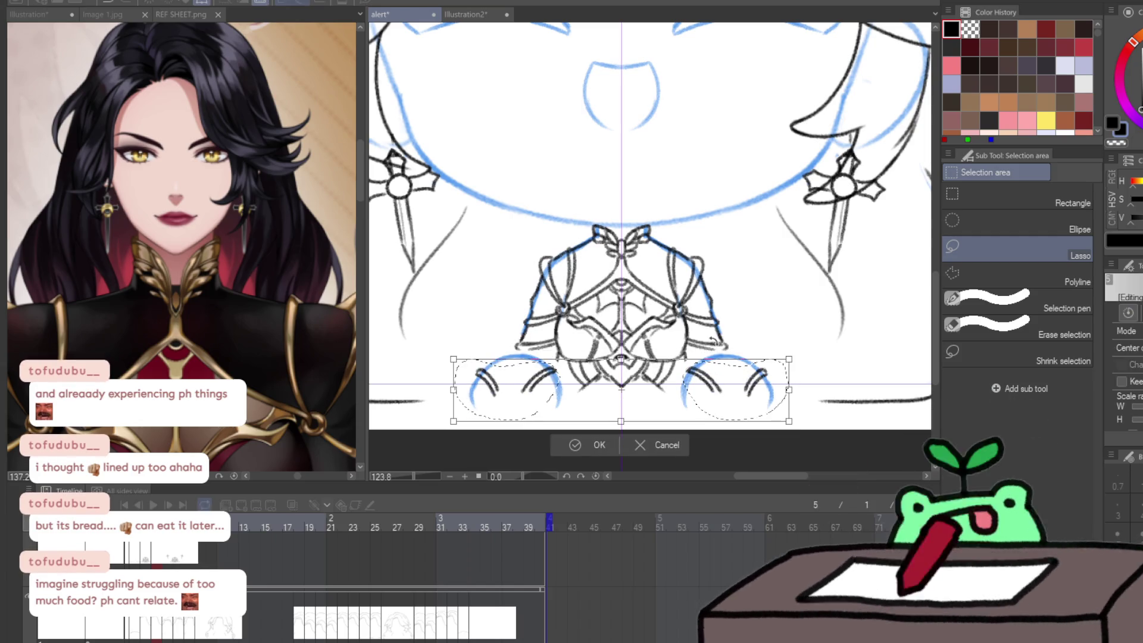
key("Return")
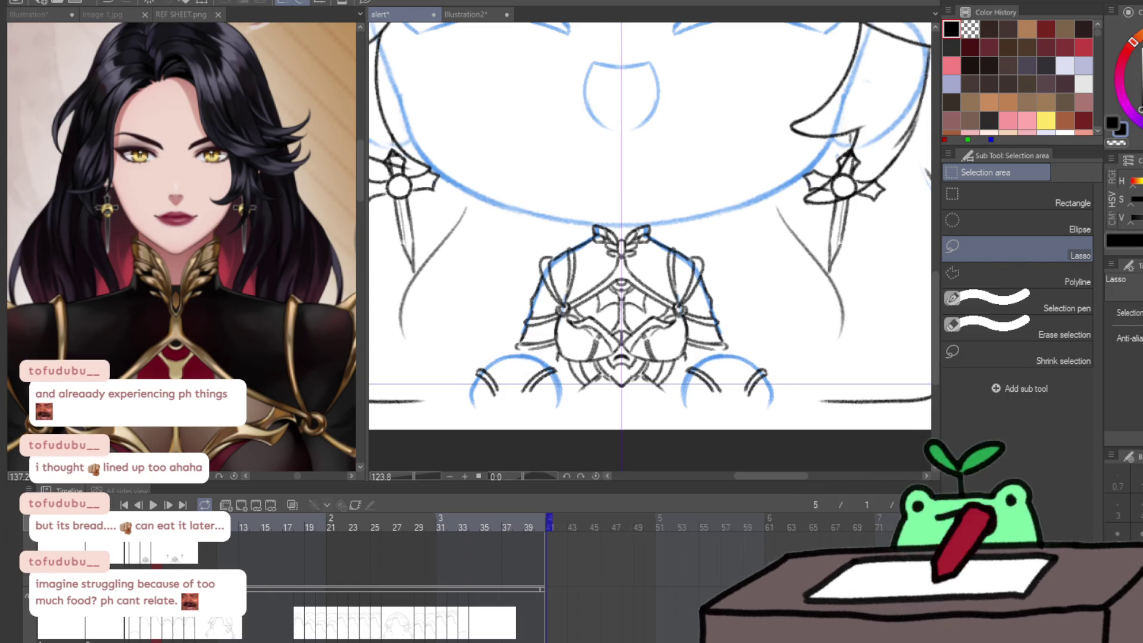
- Touch up the armour's lower-left contour, comparing against the reference torso
key("ctrl+space")
left_click(551, 360)
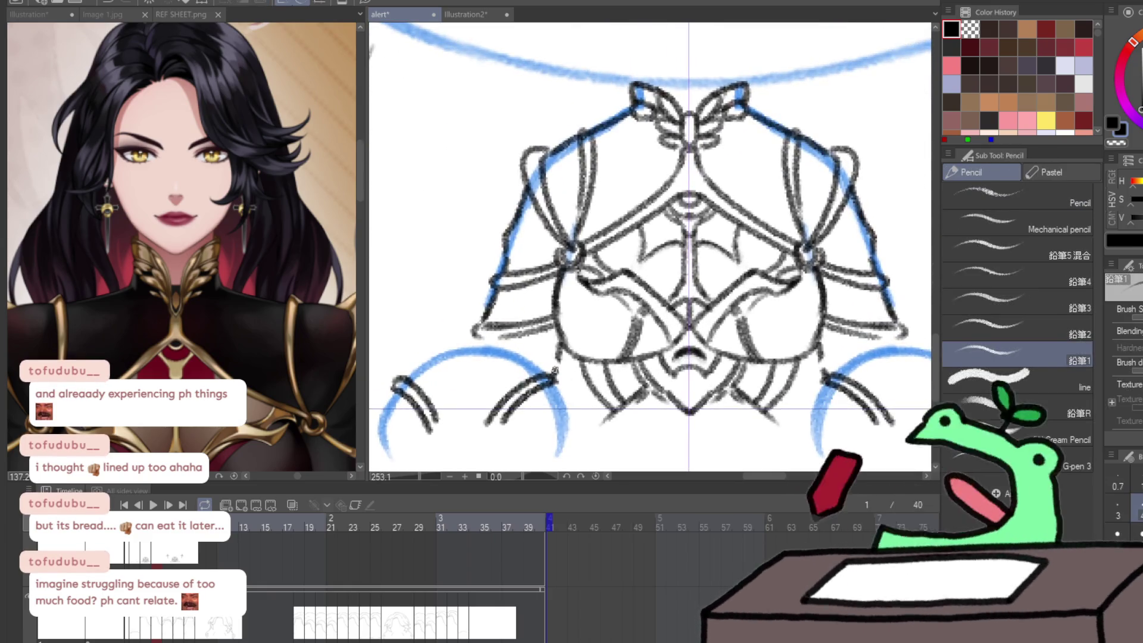
left_click_drag(479, 337, 470, 348)
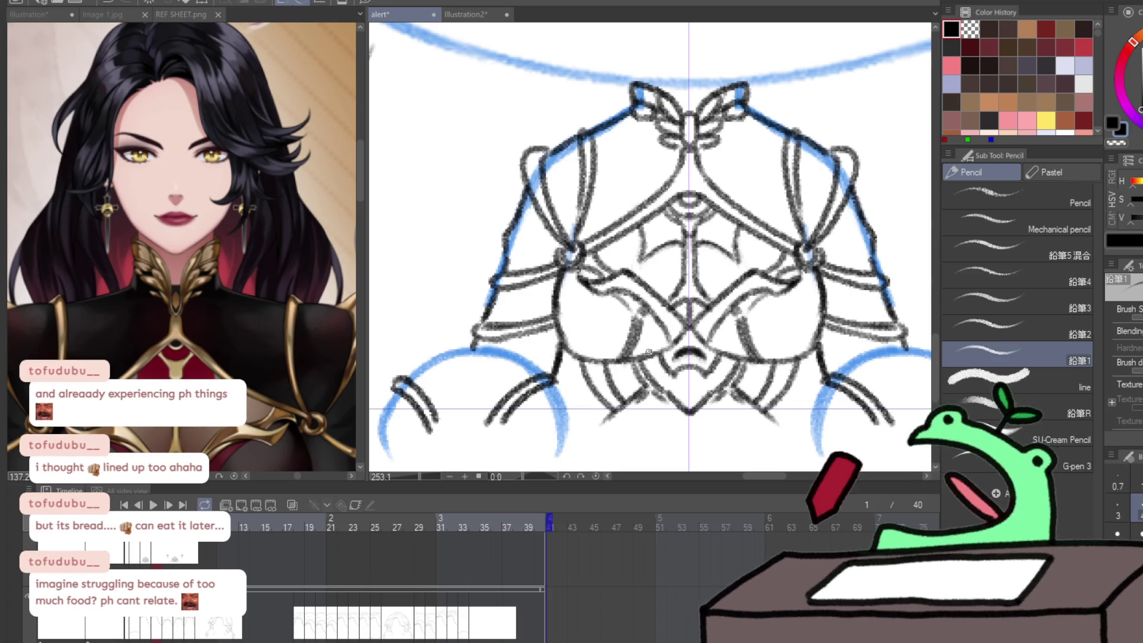
mouse_move(302, 365)
left_mouse_down()
mouse_move(233, 73)
mouse_move(249, 62)
left_mouse_up()
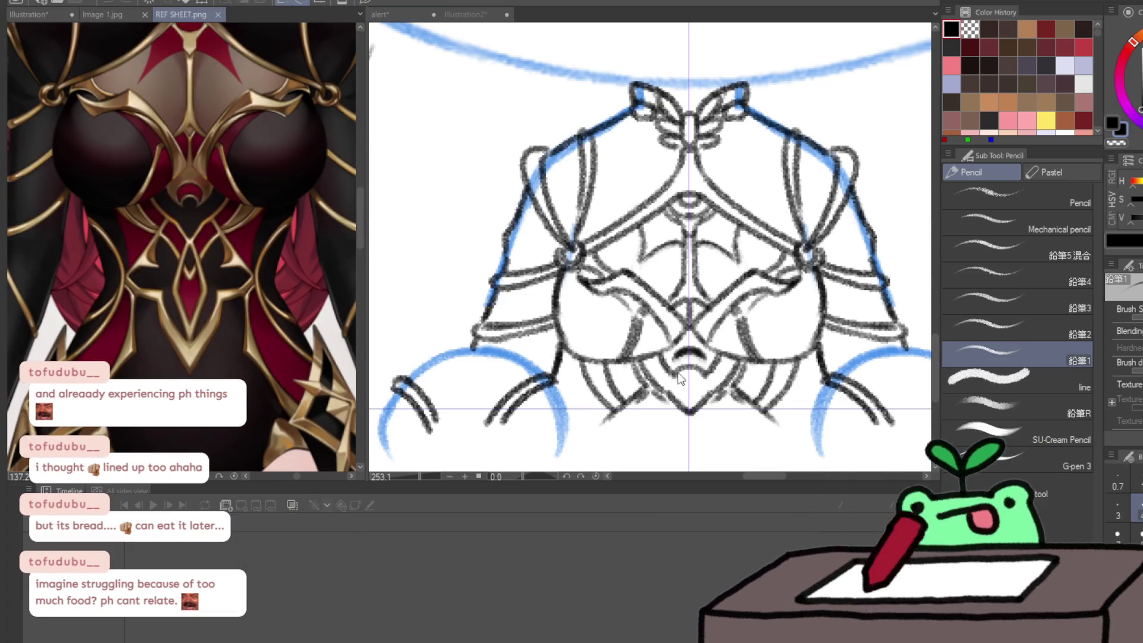
left_click(701, 408)
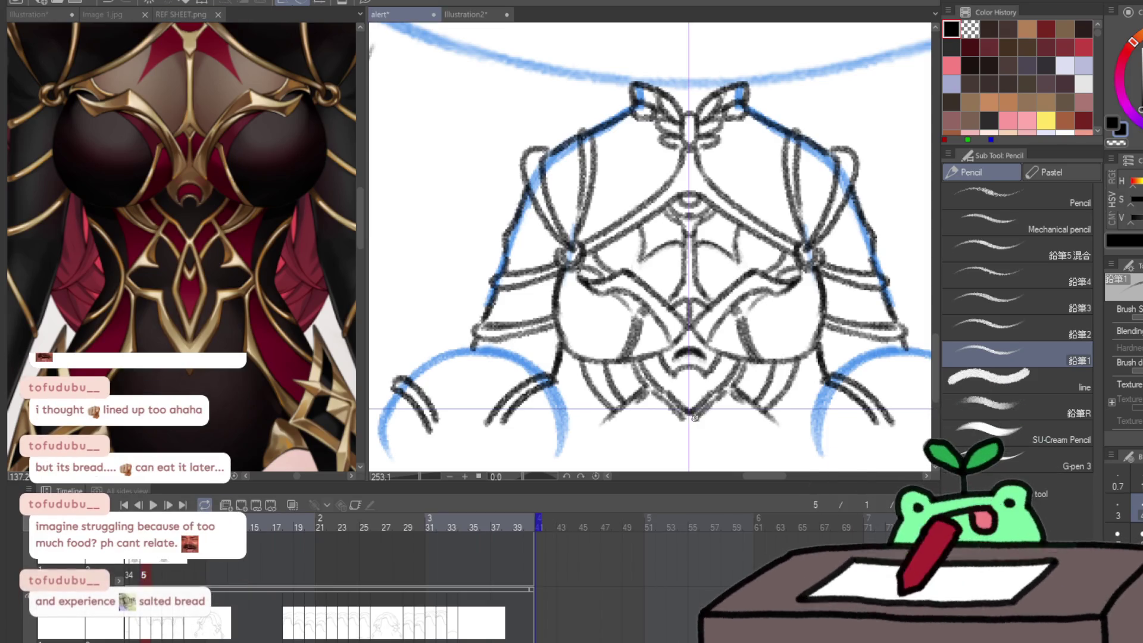
key("ctrl+space")
scroll(715, 417, "down", 5)
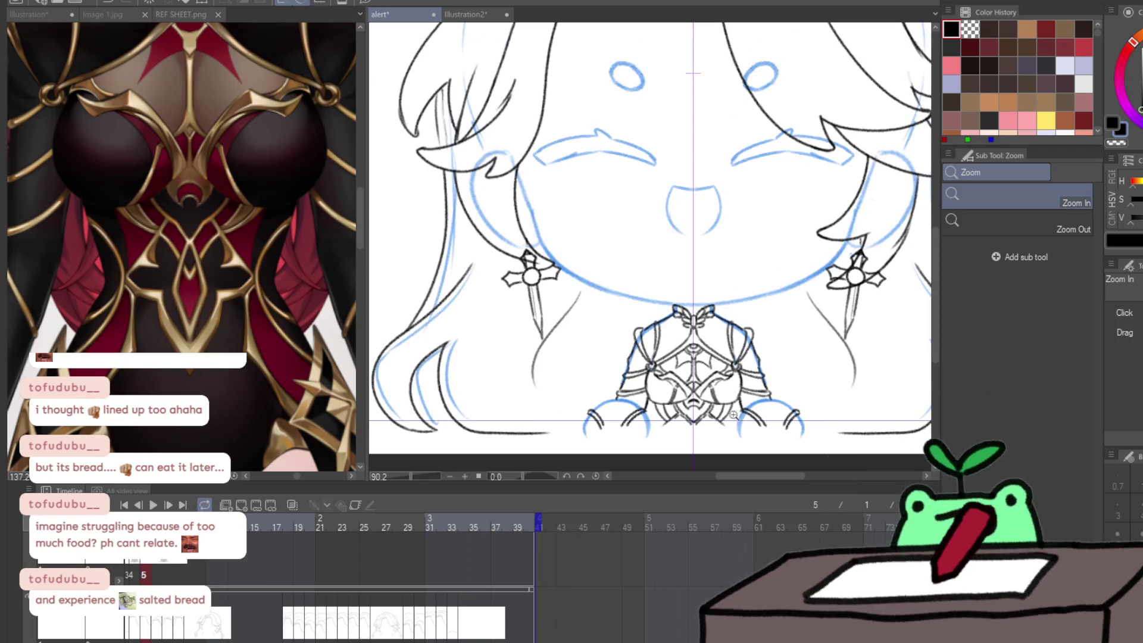
- Push both cross earrings outward with Liquify's Symmetry Move Circle, then go to frame 6
scroll(734, 415, "down", 2)
left_click_drag(842, 360, 708, 334)
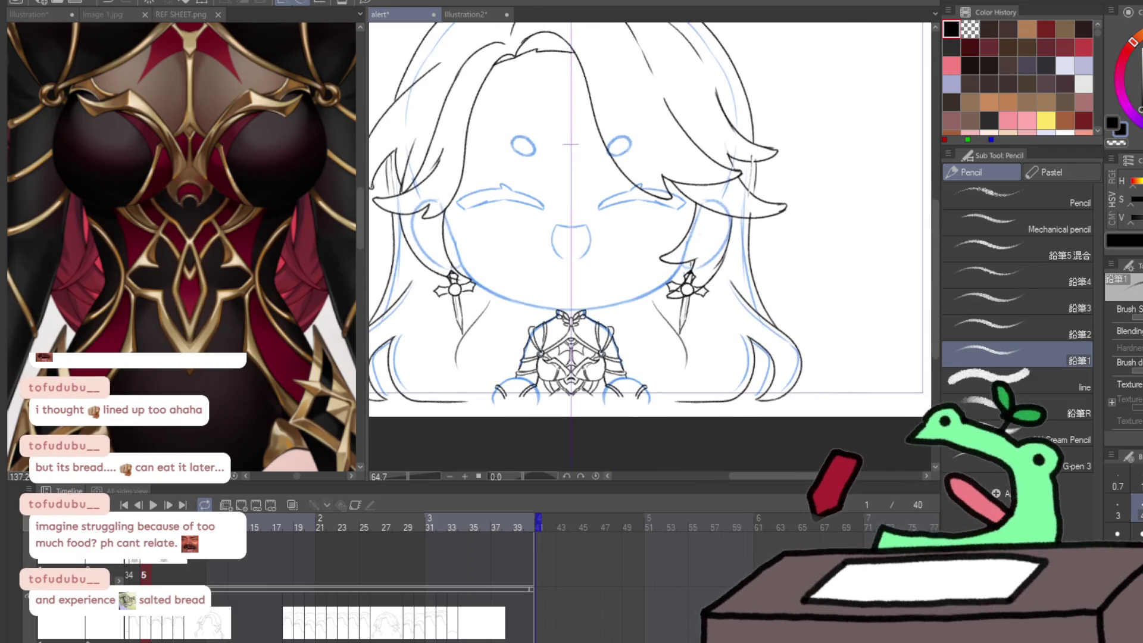
key("j")
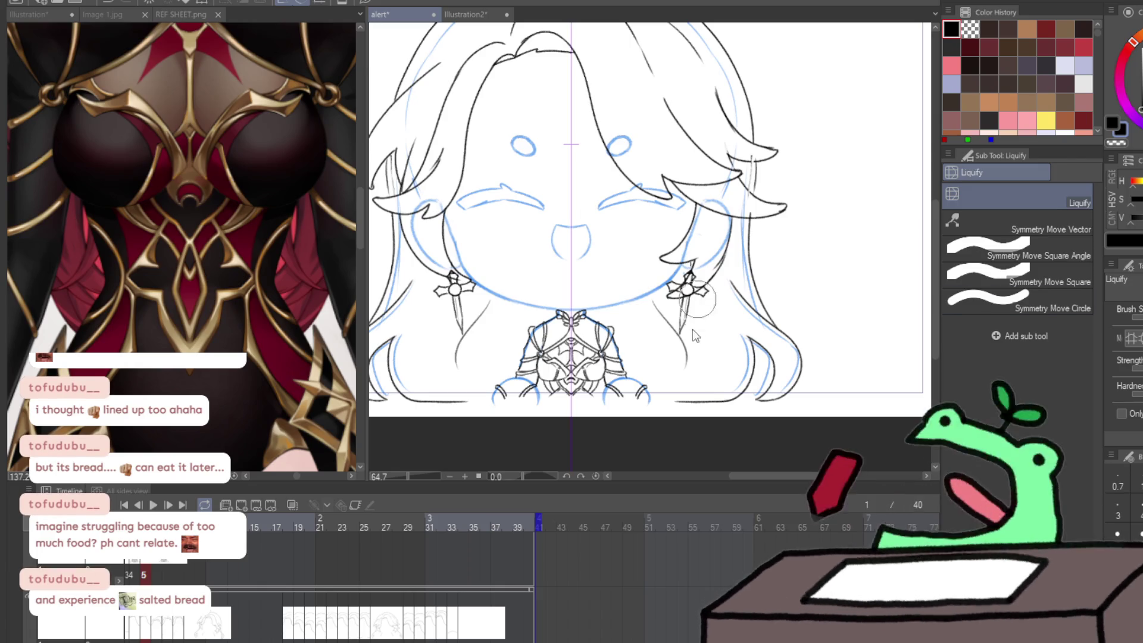
left_click_drag(695, 298, 689, 300)
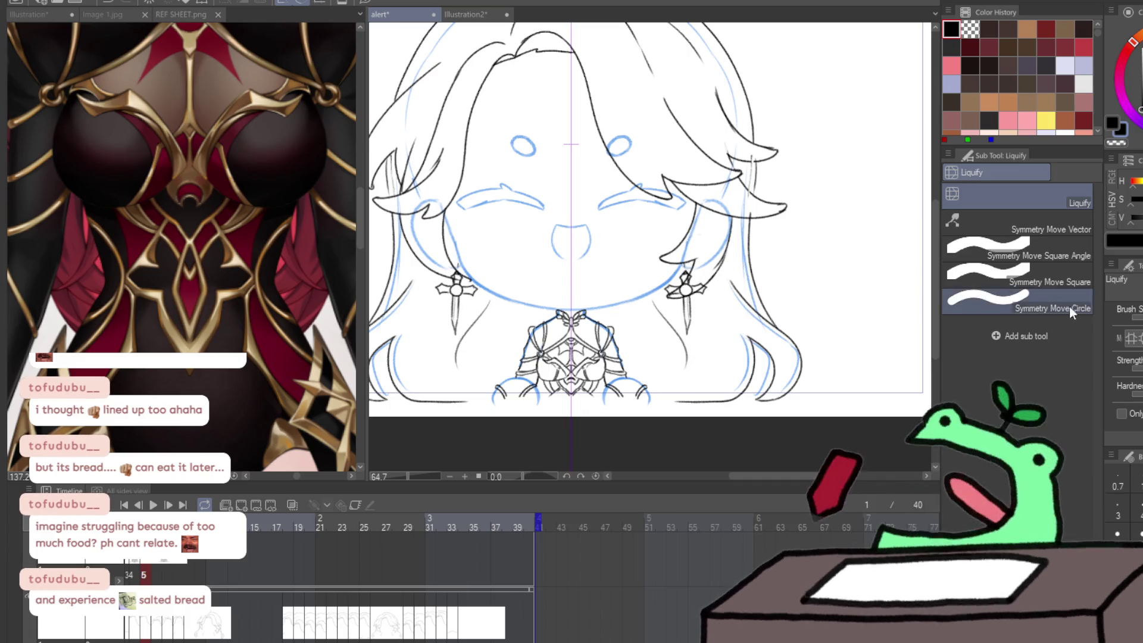
left_click(1025, 298)
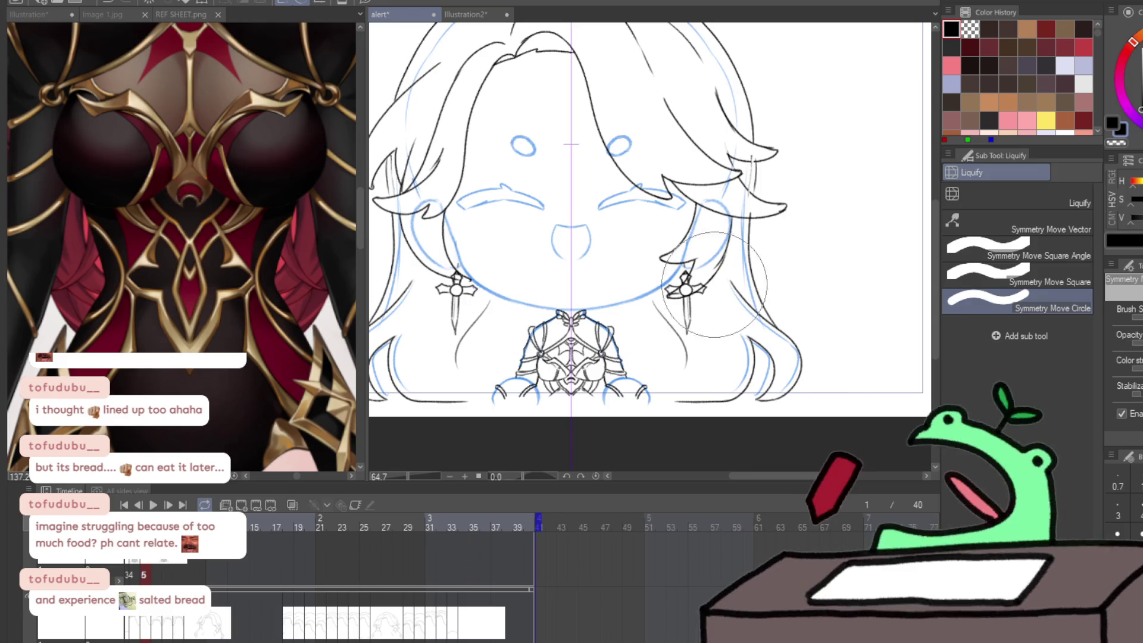
left_click_drag(691, 301, 700, 300)
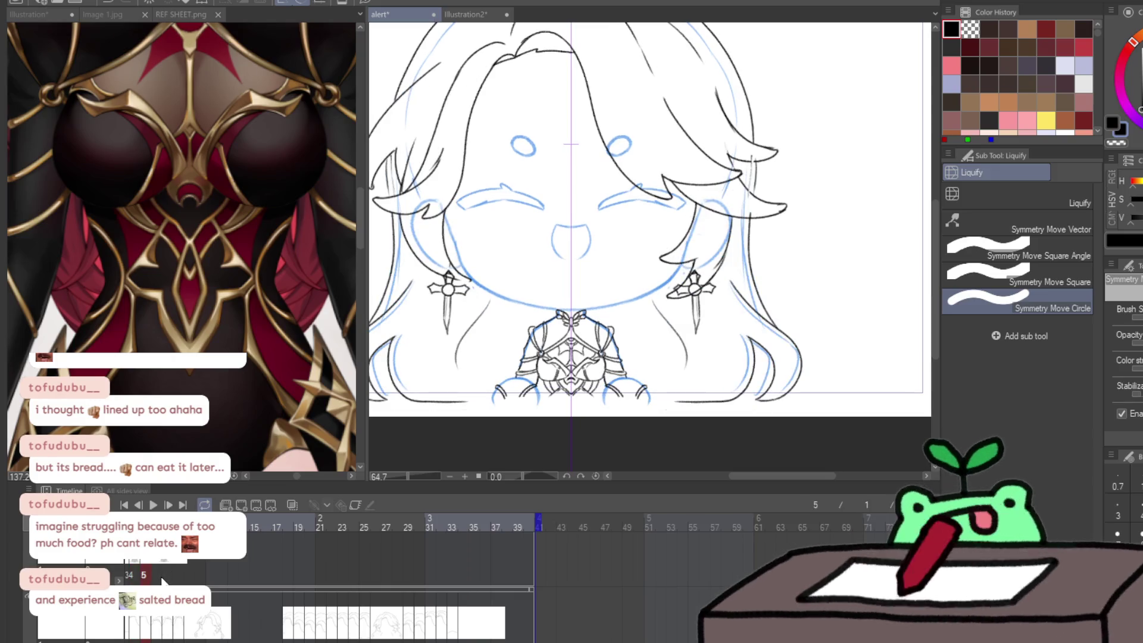
left_click(161, 582)
- Undo the black face outline strokes back to the blue sketch and zoom in on the right-side earring
scroll(378, 553, "left", 3)
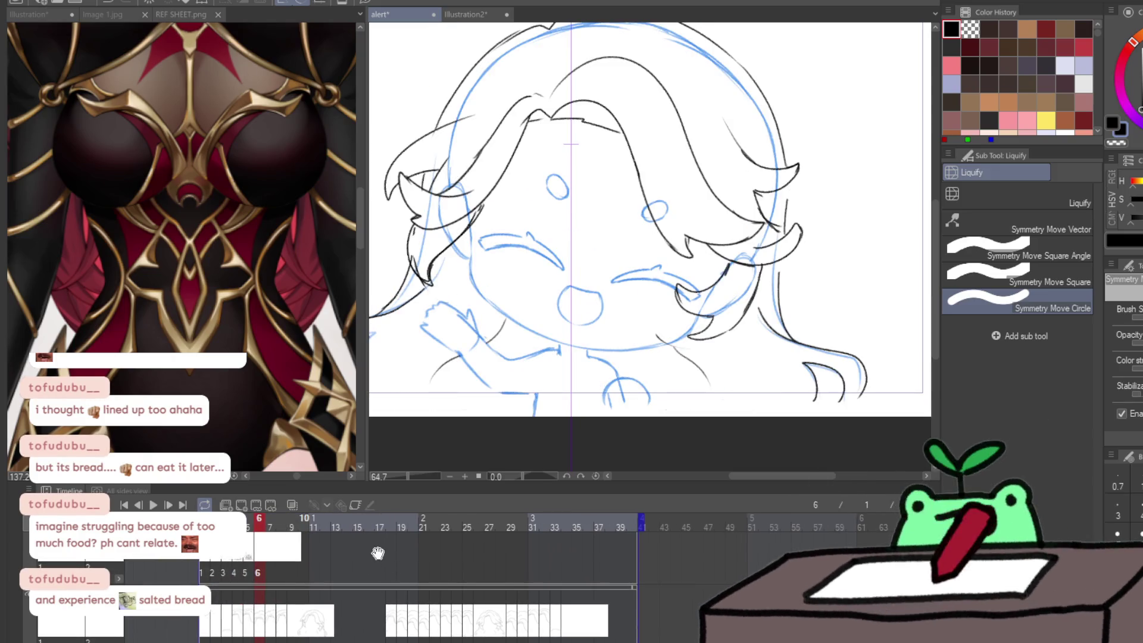
key("p")
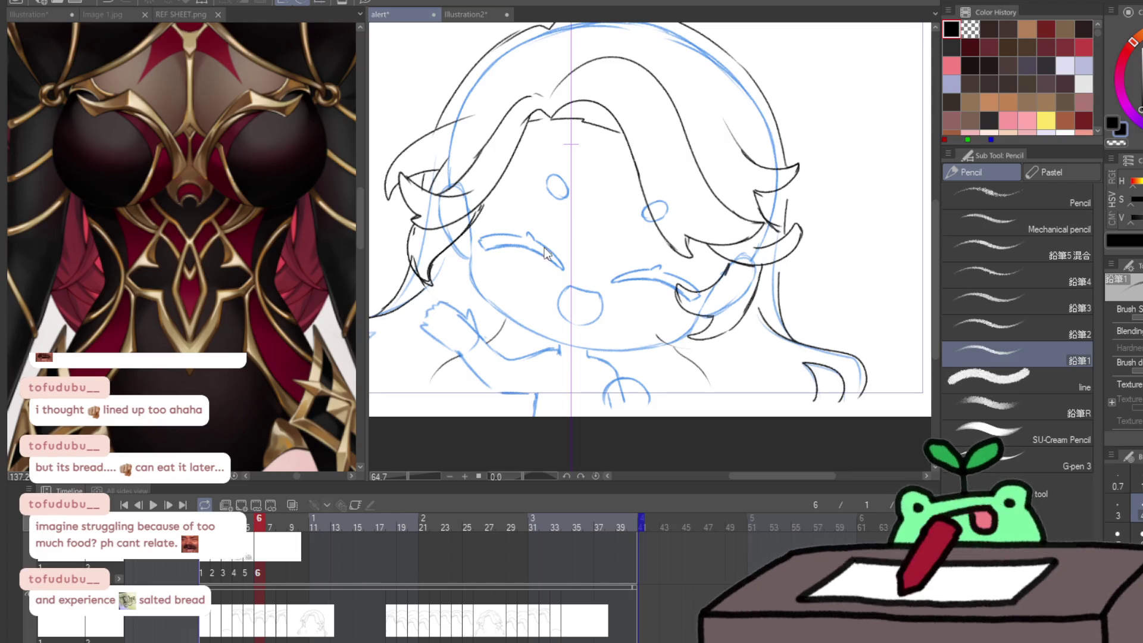
key("ctrl+z")
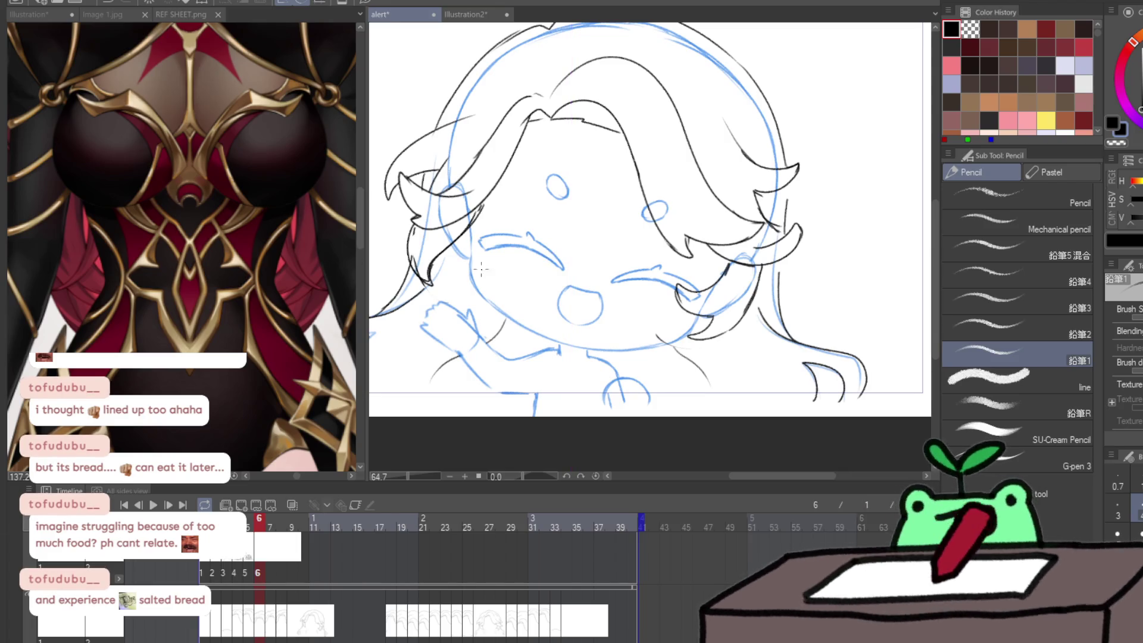
key("ctrl+y")
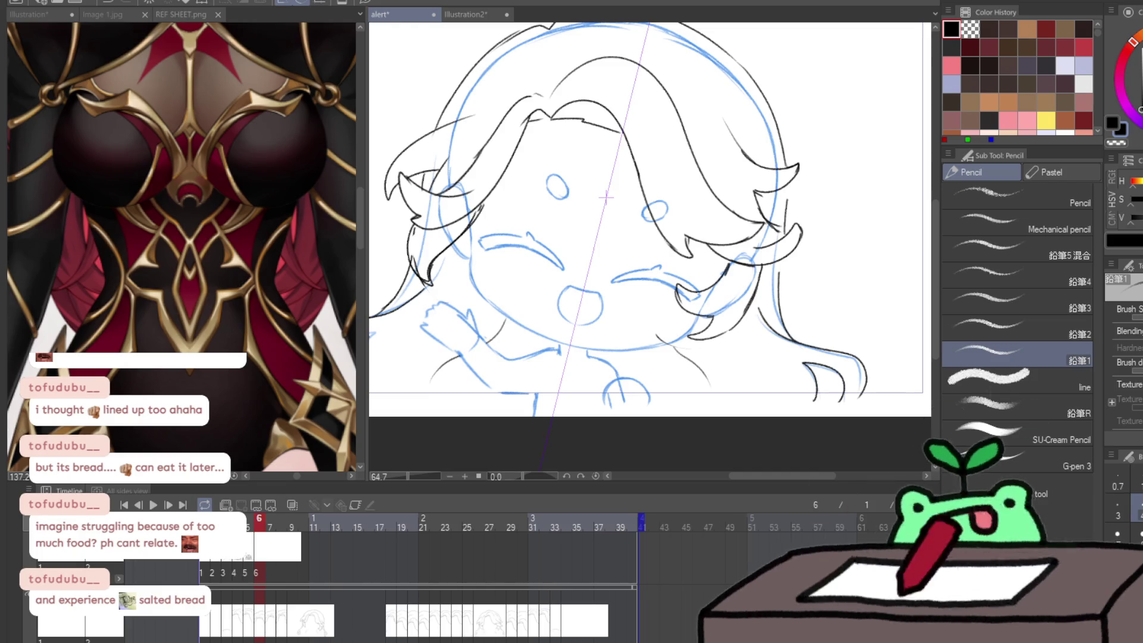
key("ctrl+z")
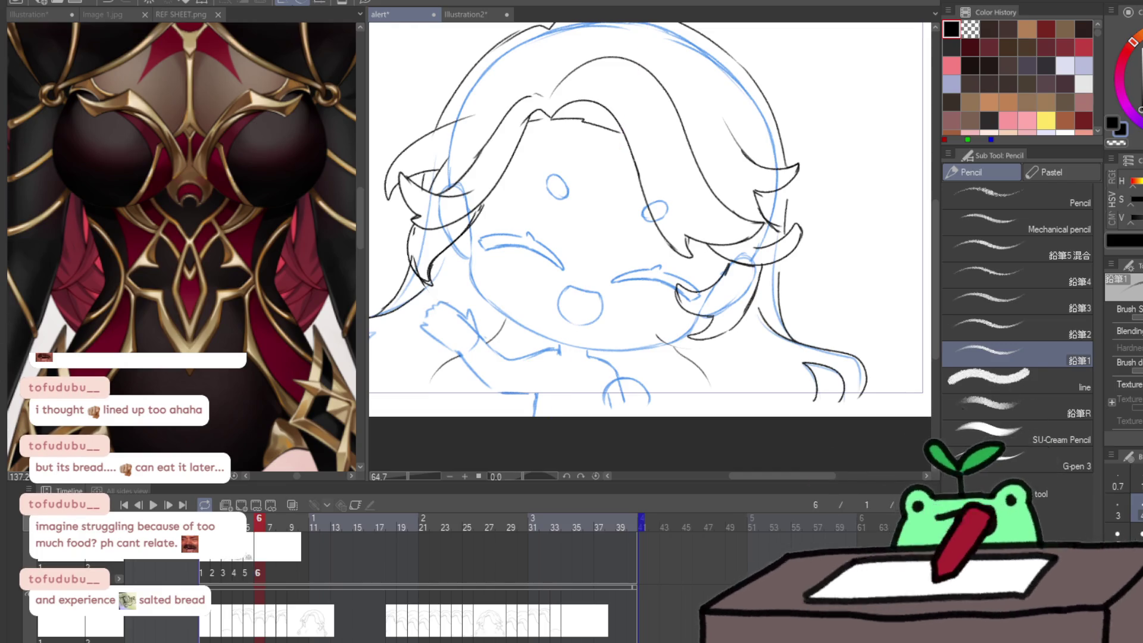
key("ctrl+y")
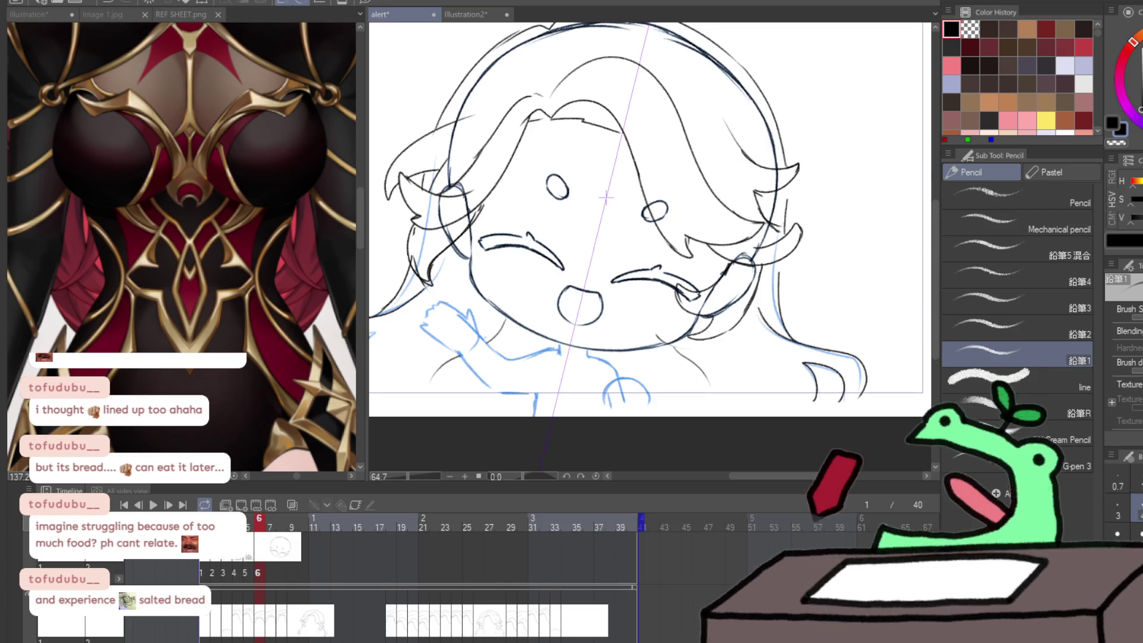
key("ctrl+z")
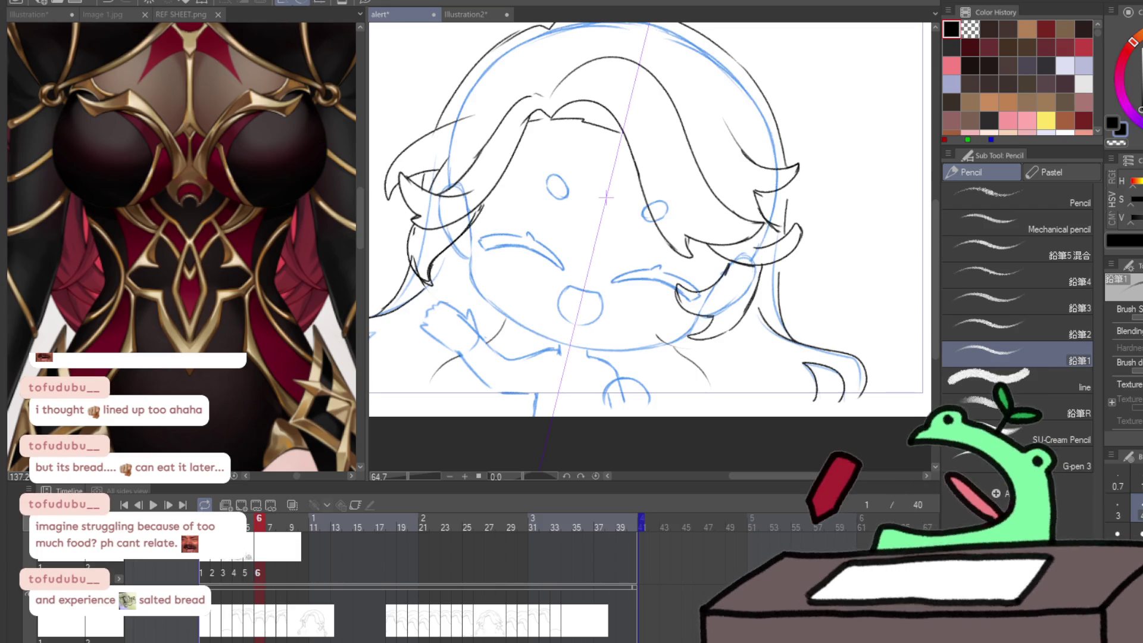
key("period")
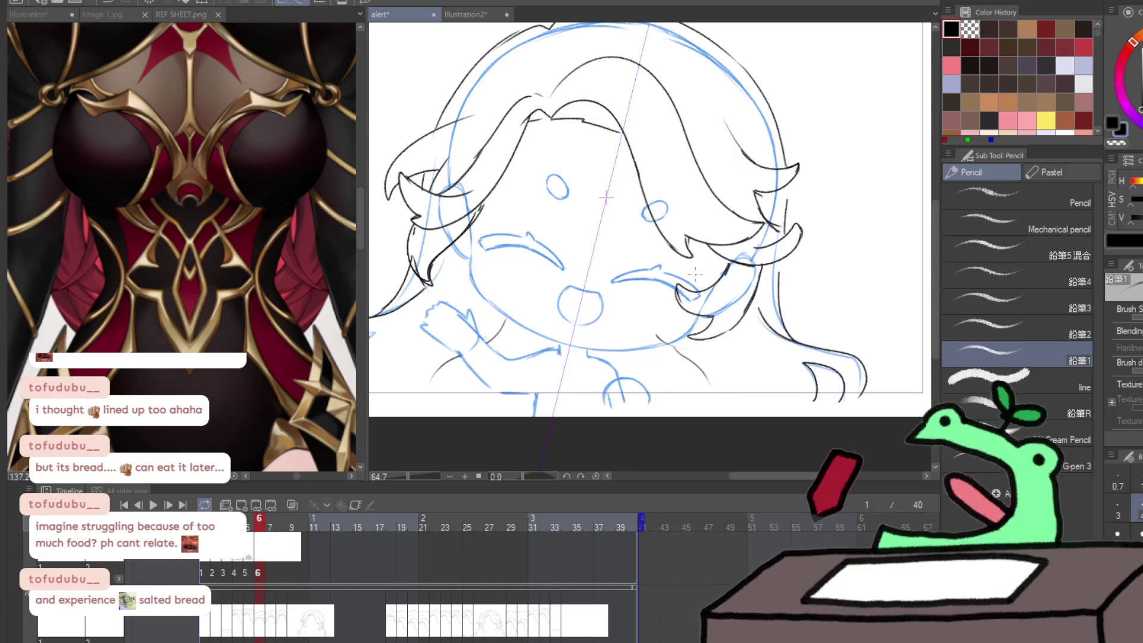
scroll(714, 324, "up", 5)
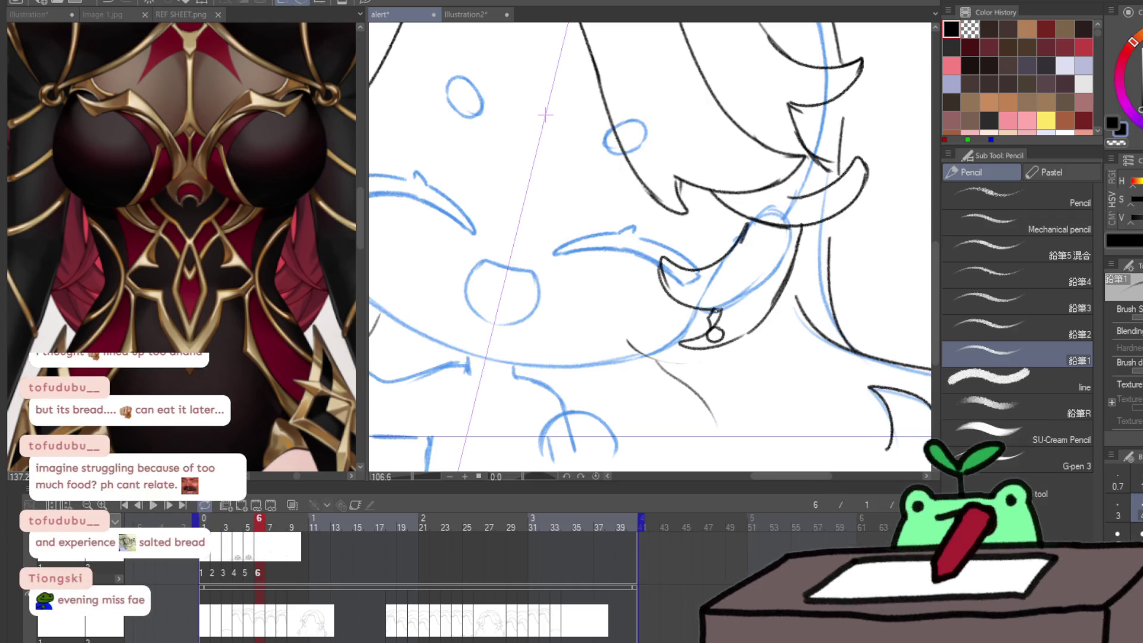
- Draw the right earring's cross stem longer with the Pencil, comparing against the previous frame
mouse_move(742, 347)
left_mouse_down()
mouse_move(765, 315)
mouse_move(813, 170)
left_mouse_up()
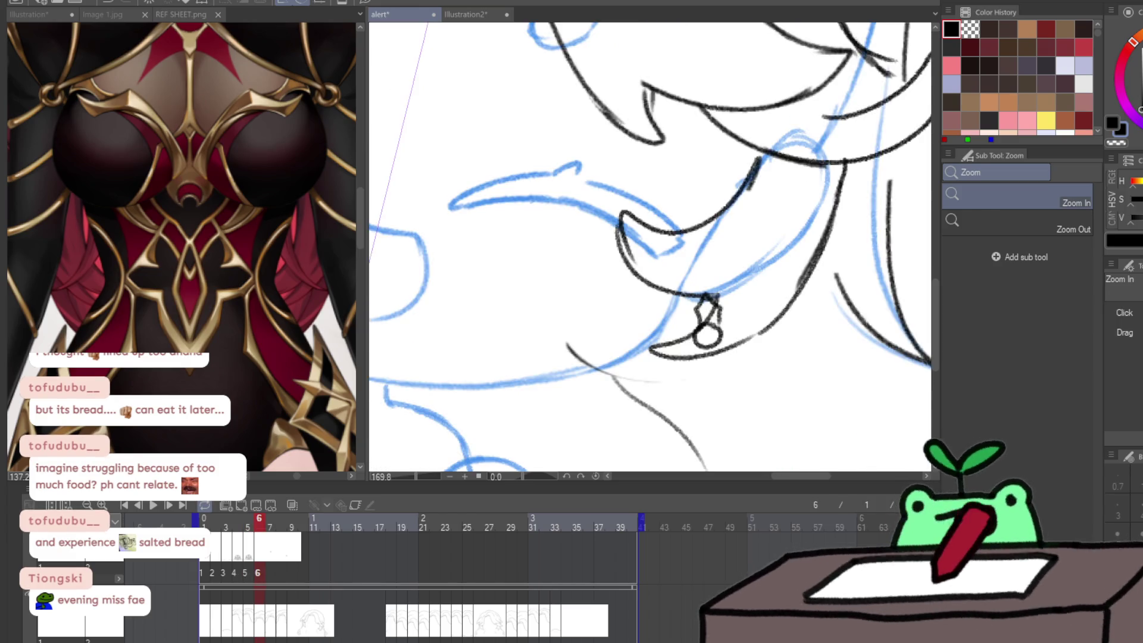
left_click_drag(772, 280, 701, 230)
key("ctrl+z")
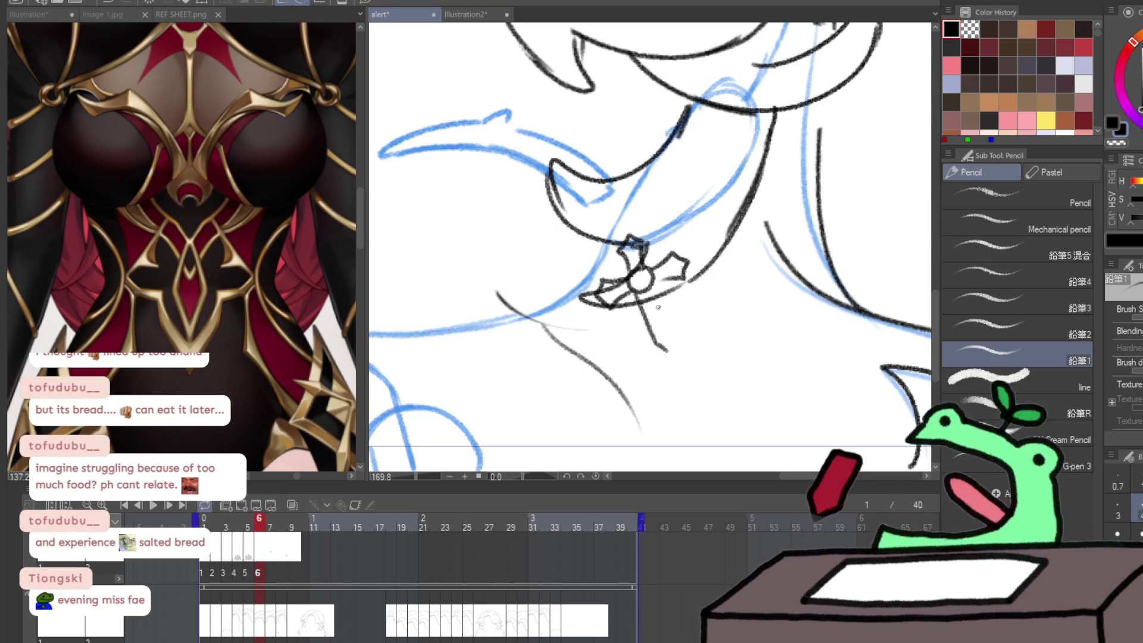
left_click_drag(650, 288, 661, 310)
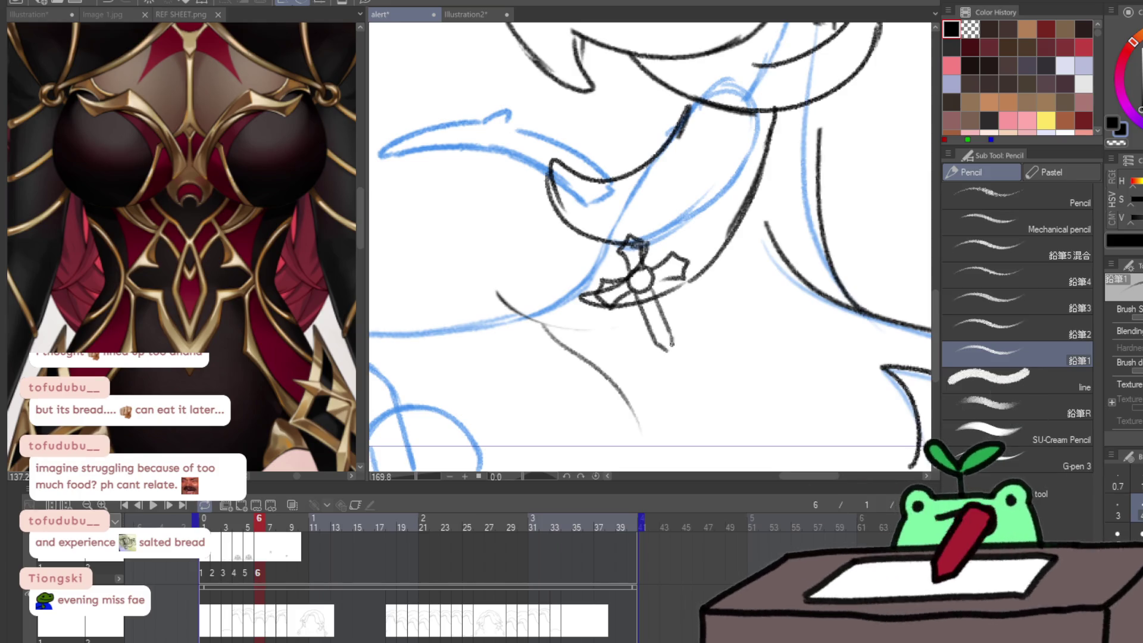
key("ctrl+Left")
key("ctrl+Right")
- Stretch the cross tip with Liquify, then warp both earrings slightly using Symmetry Move Circle
key("j")
key("j")
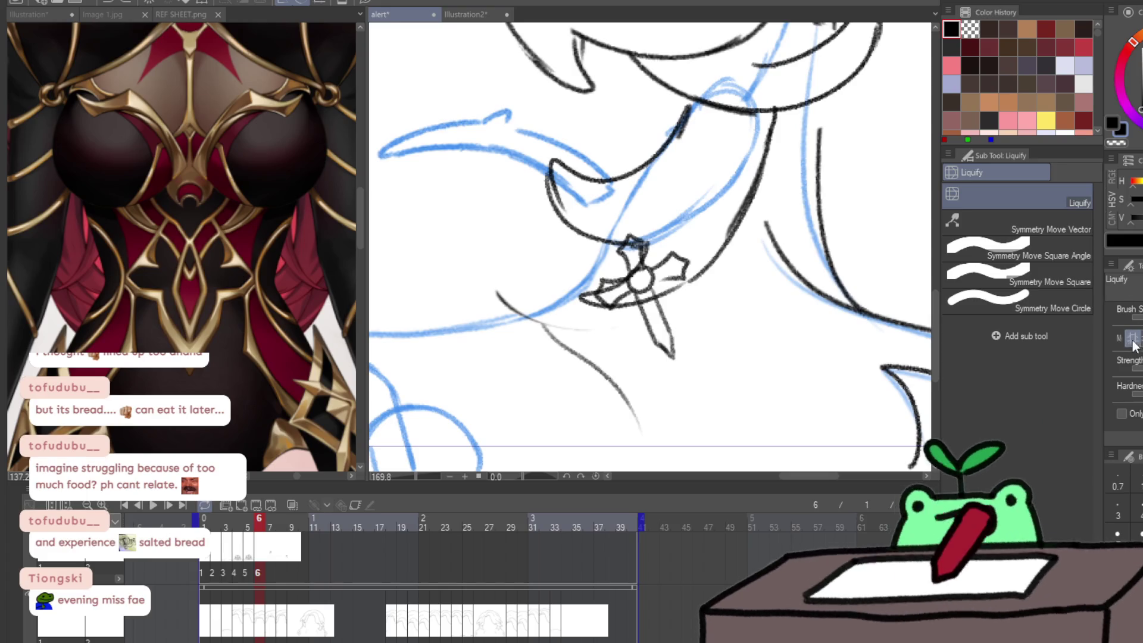
mouse_move(678, 383)
left_mouse_down()
mouse_move(666, 403)
mouse_move(702, 421)
mouse_move(676, 421)
mouse_move(700, 433)
left_mouse_up()
key("ctrl+0")
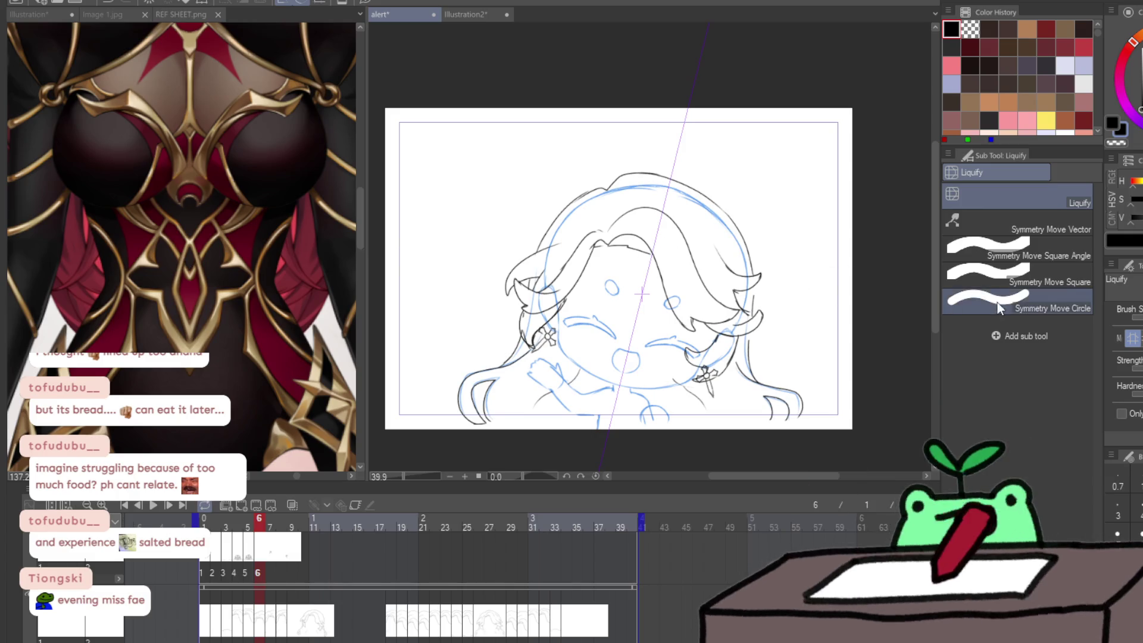
left_click(995, 304)
left_click_drag(708, 378, 726, 393)
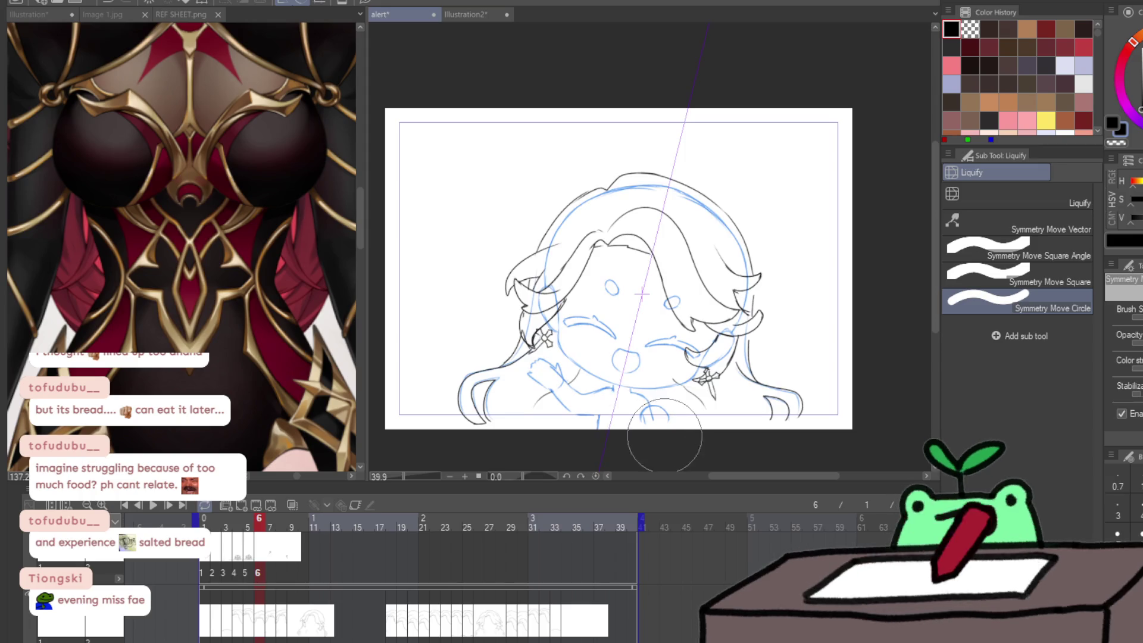
- Ink two short G-pen 2 strokes beside the earring, deselect, and zoom to fit
left_click_drag(667, 420, 732, 418)
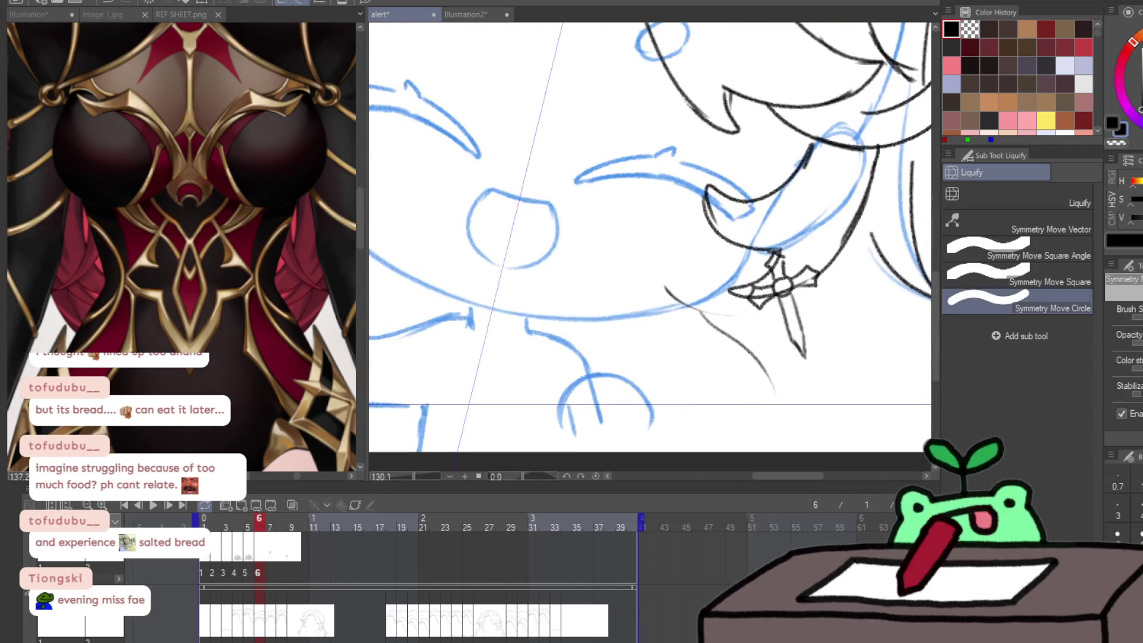
key("p")
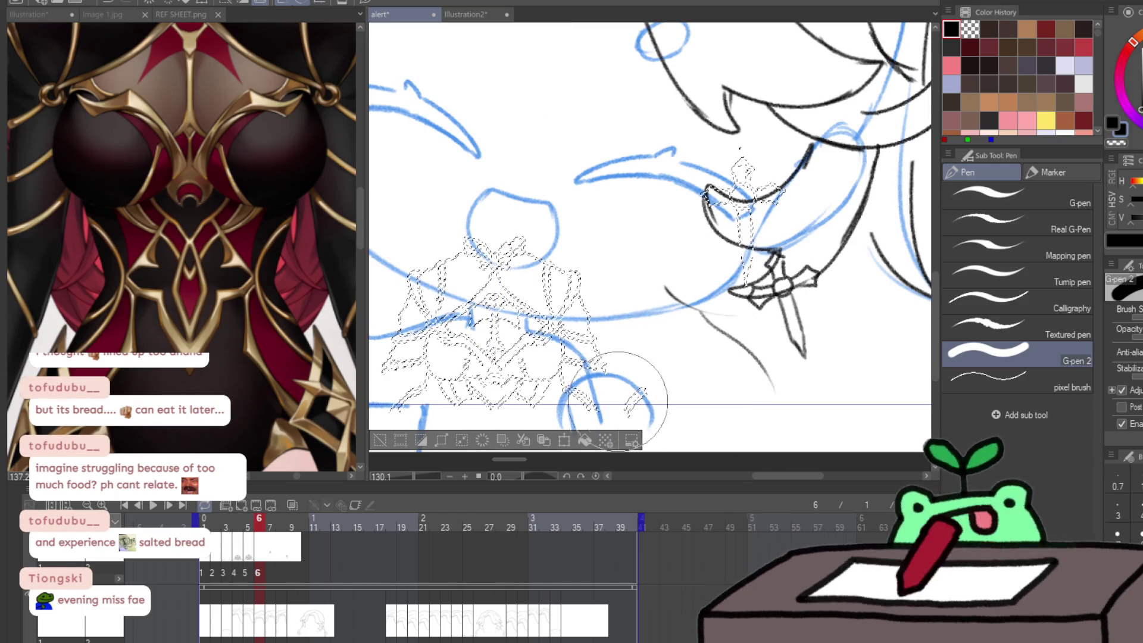
left_click_drag(564, 388, 600, 421)
left_click_drag(646, 391, 626, 415)
key("ctrl+d")
key("ctrl+0")
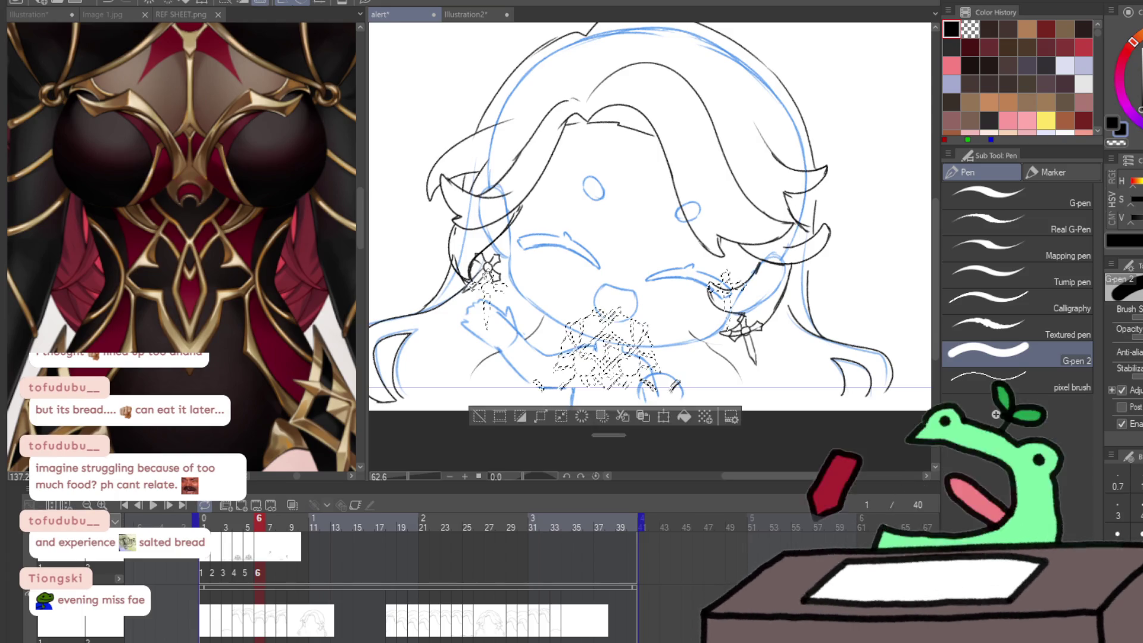
- Zoom in on the chest area and add an ink line there
left_click(648, 376, "ctrl")
left_click(649, 376, "ctrl")
mouse_move(649, 333)
left_mouse_down()
mouse_move(638, 294)
mouse_move(614, 332)
mouse_move(634, 339)
mouse_move(720, 280)
mouse_move(583, 238)
mouse_move(604, 332)
left_mouse_up()
- Move the chest armor lineart down onto the torso, nudged slightly right
key("ctrl+d")
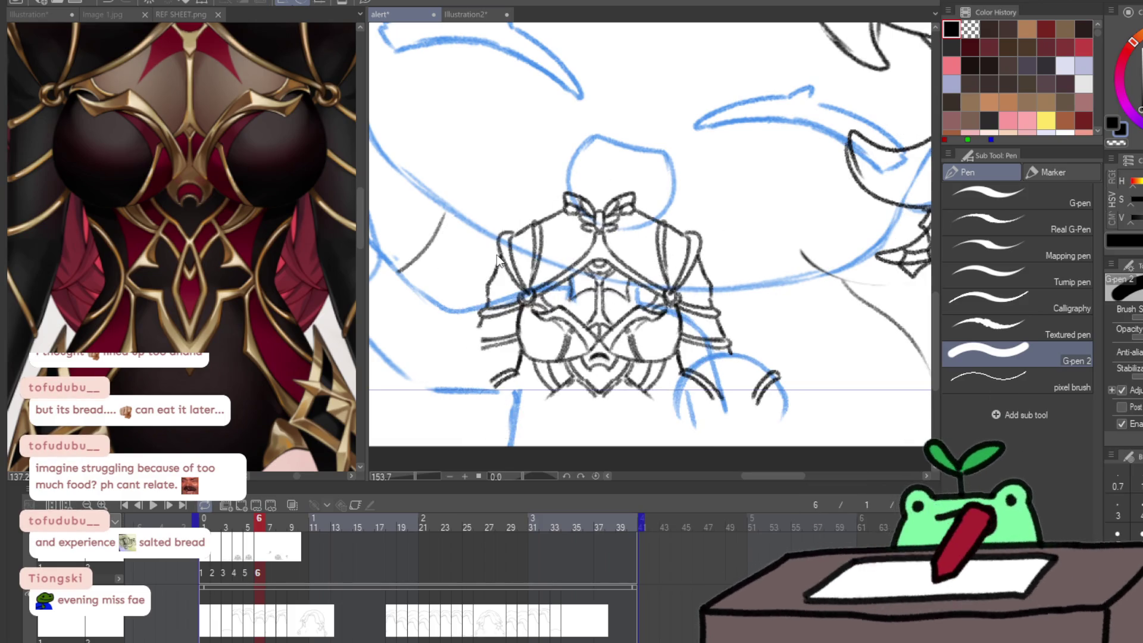
key("ctrl+t")
left_click_drag(500, 260, 500, 339)
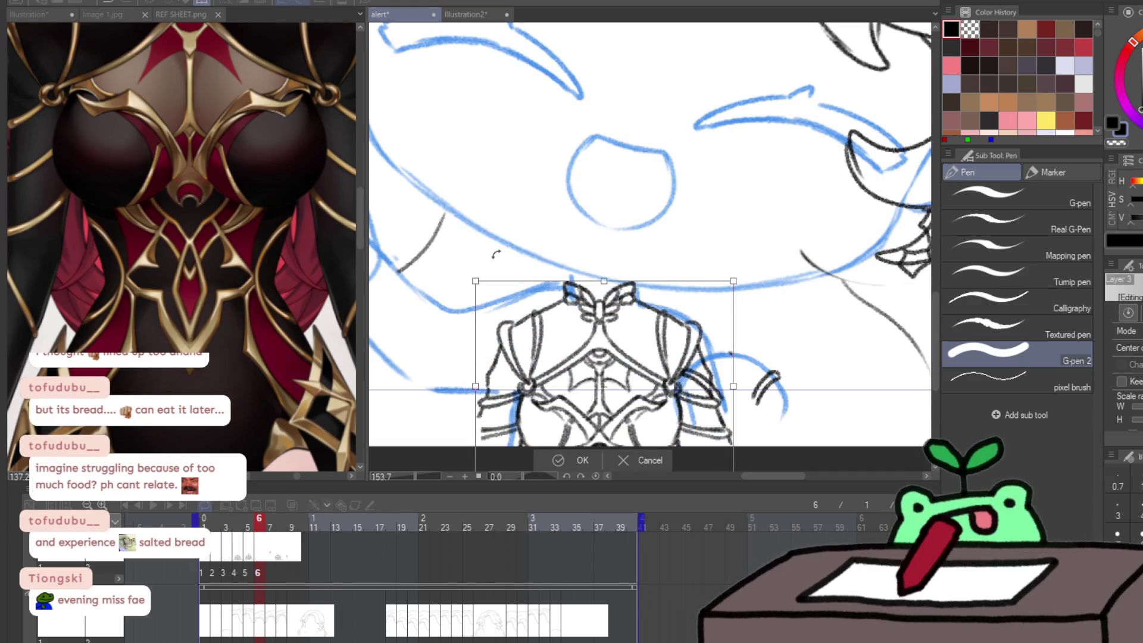
key("Right")
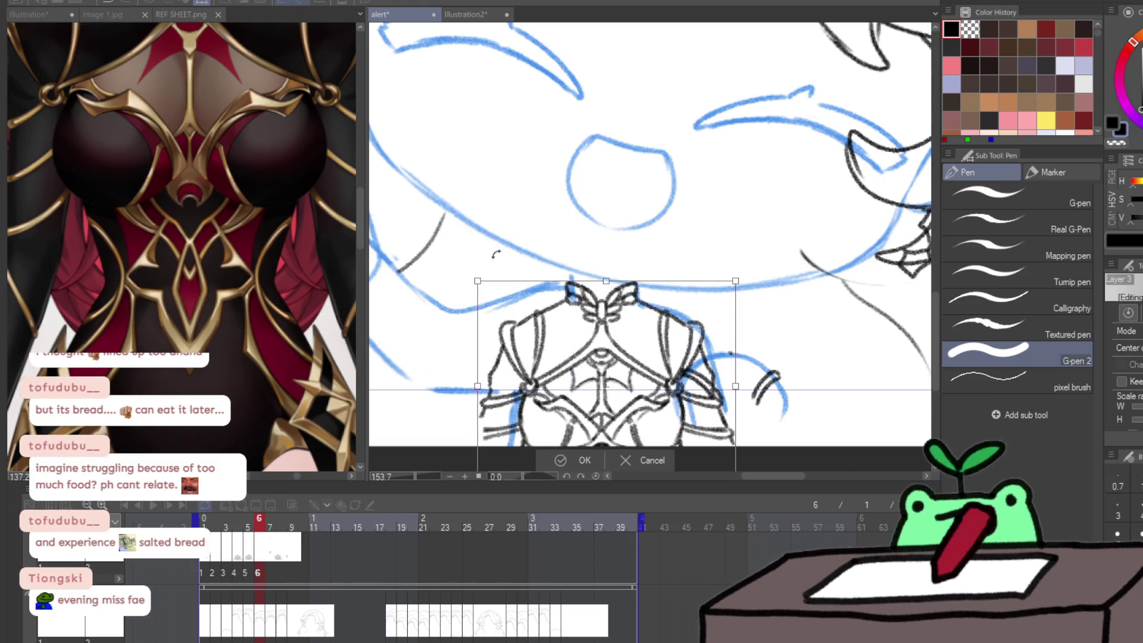
key("Return")
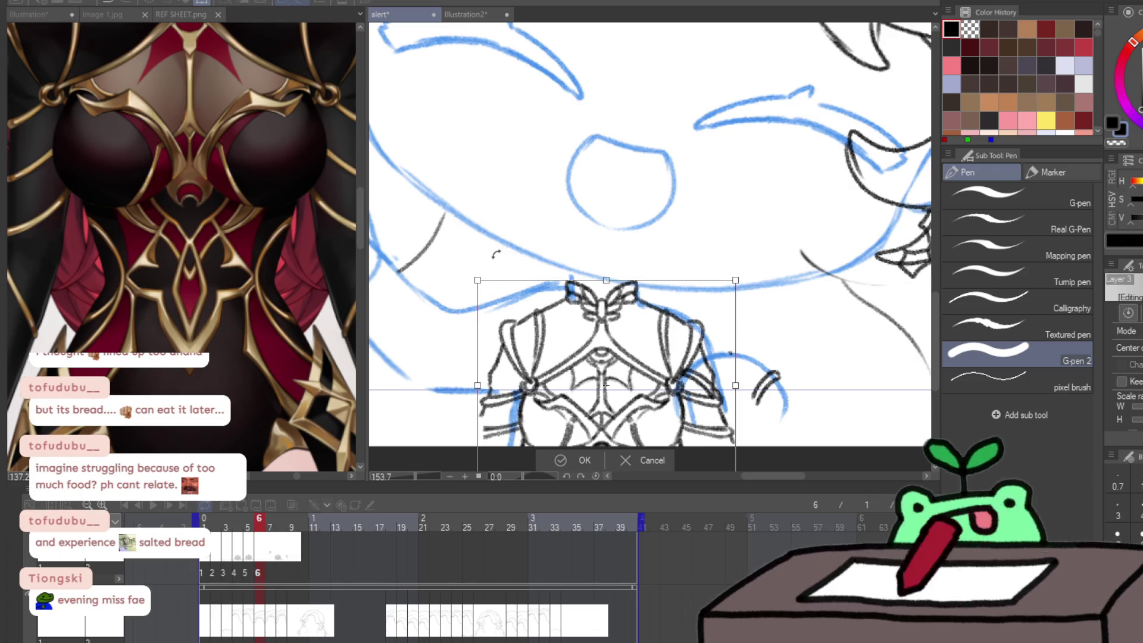
- Push the right shoulder armor outward with Liquify and erase stray lines on the left sleeve
key("j")
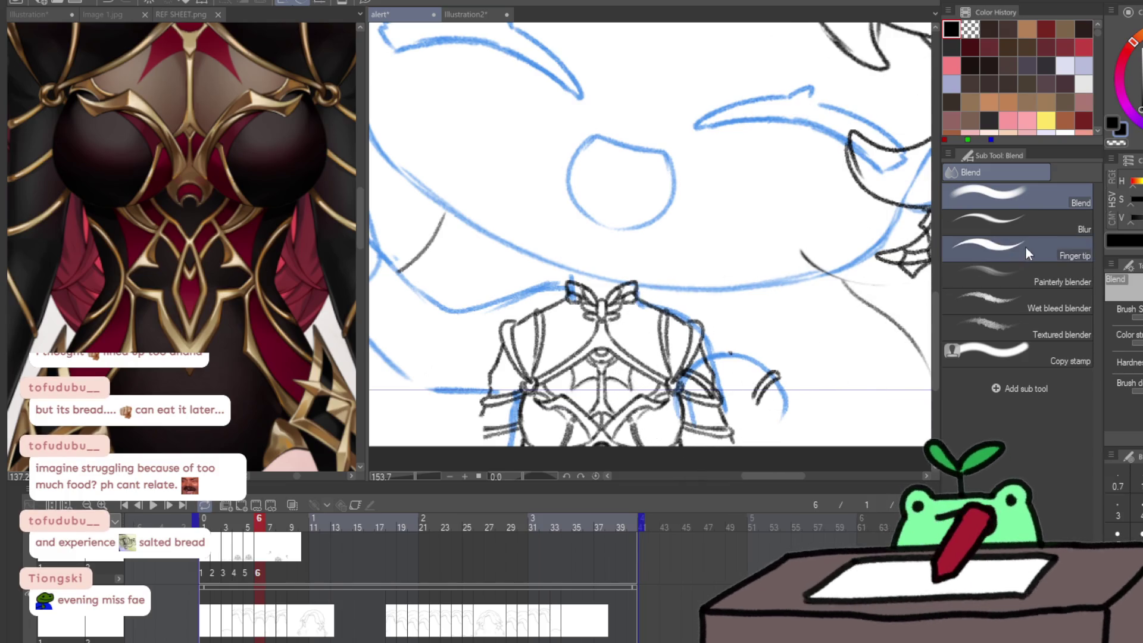
key("j")
left_click(964, 199)
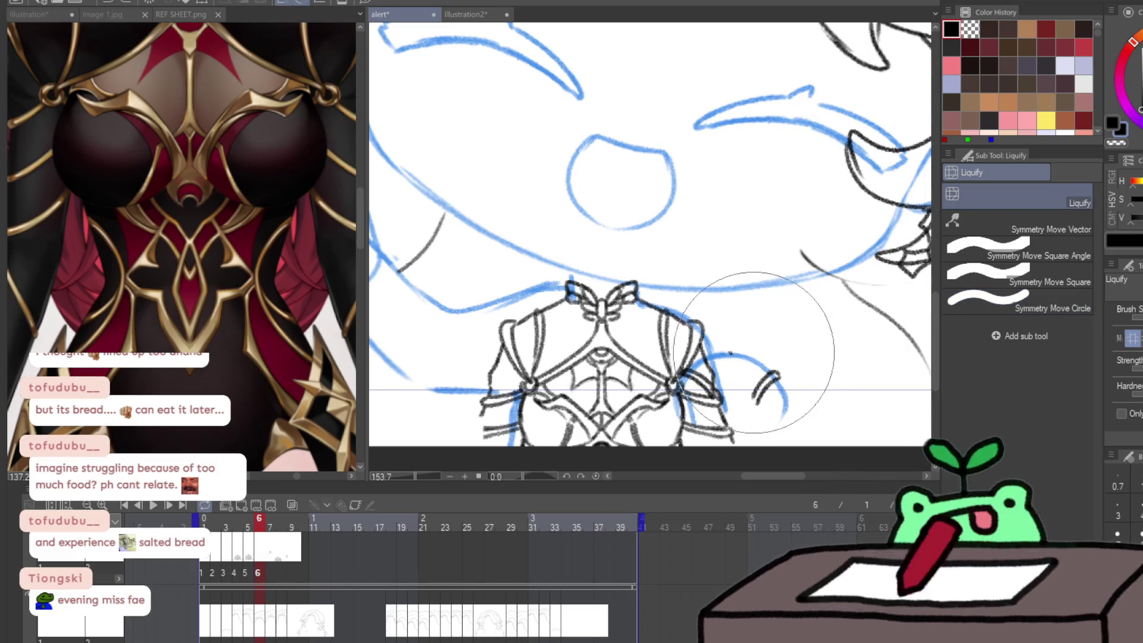
mouse_move(716, 356)
left_mouse_down()
mouse_move(738, 381)
mouse_move(708, 369)
mouse_move(722, 382)
mouse_move(751, 377)
left_mouse_up()
key("e")
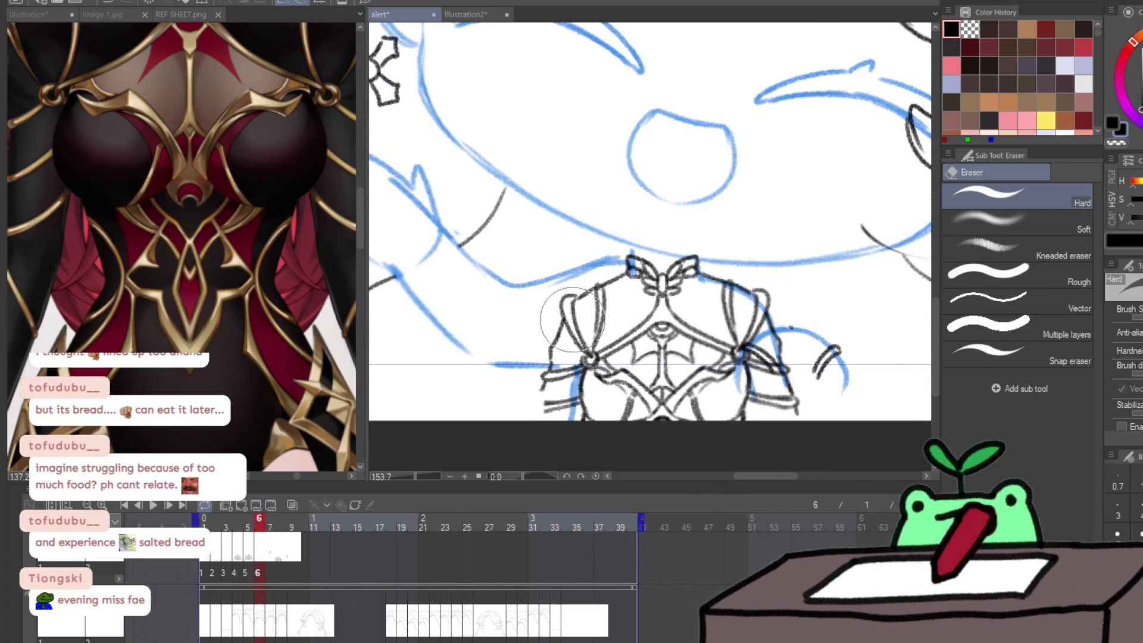
mouse_move(595, 294)
left_mouse_down()
mouse_move(536, 332)
mouse_move(566, 320)
mouse_move(527, 419)
mouse_move(548, 345)
mouse_move(546, 416)
left_mouse_up()
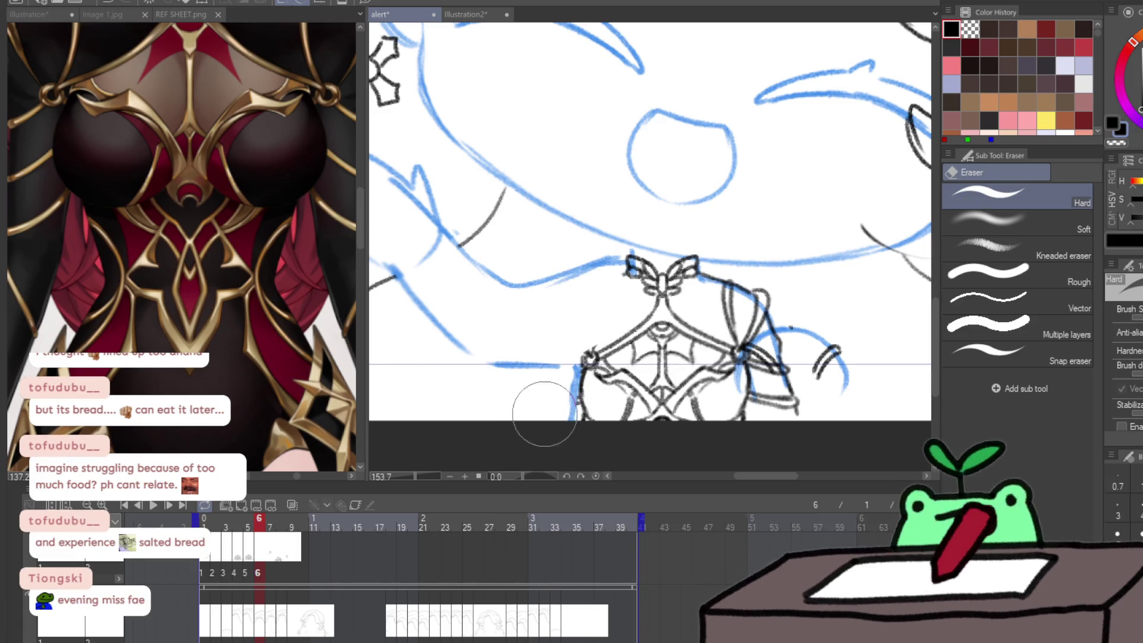
- Warp the lower torso armor and bow into shape with a resized Liquify brush
key("j")
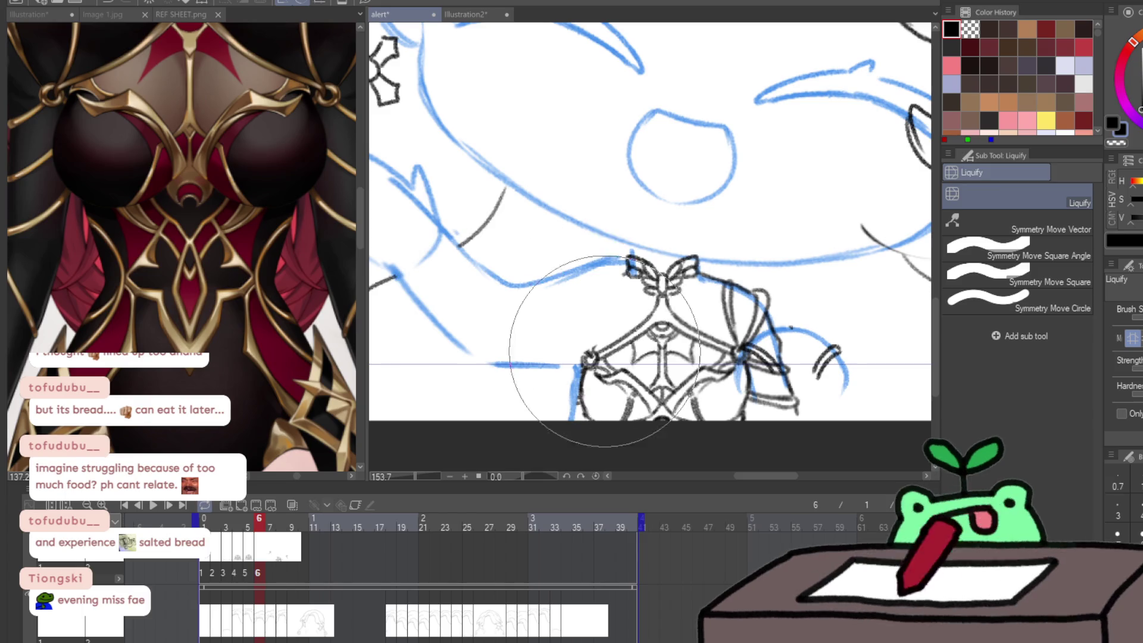
left_click_drag(518, 363, 504, 332)
key("bracketleft")
key("bracketleft")
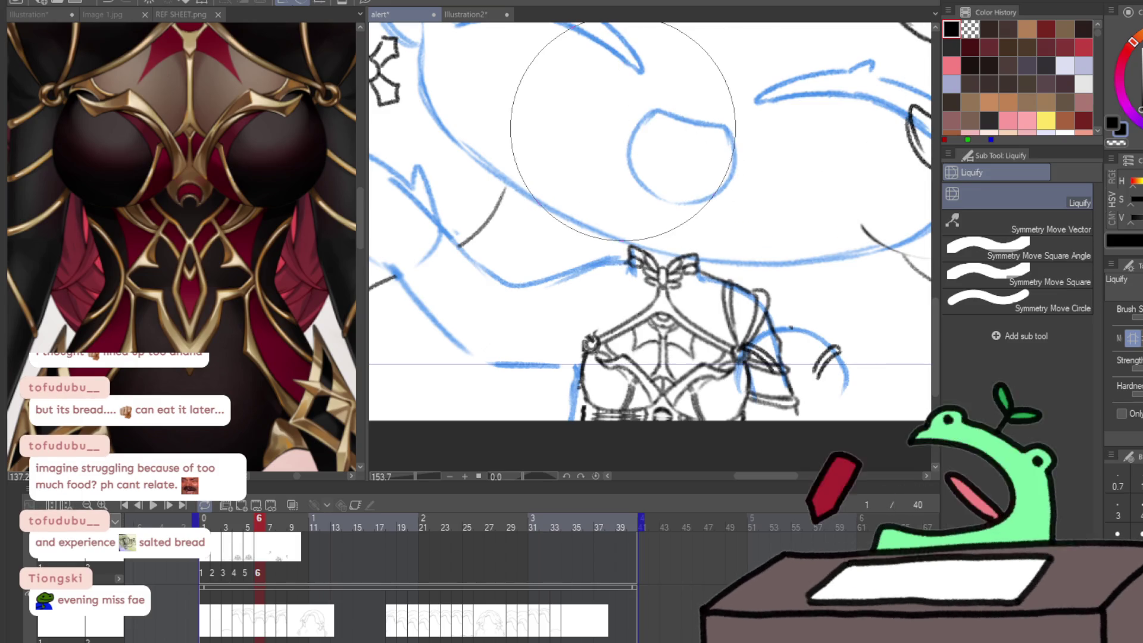
key("bracketright")
key("bracketright")
key("bracketleft")
key("bracketleft")
mouse_move(620, 357)
left_mouse_down()
mouse_move(590, 417)
mouse_move(536, 408)
left_mouse_up()
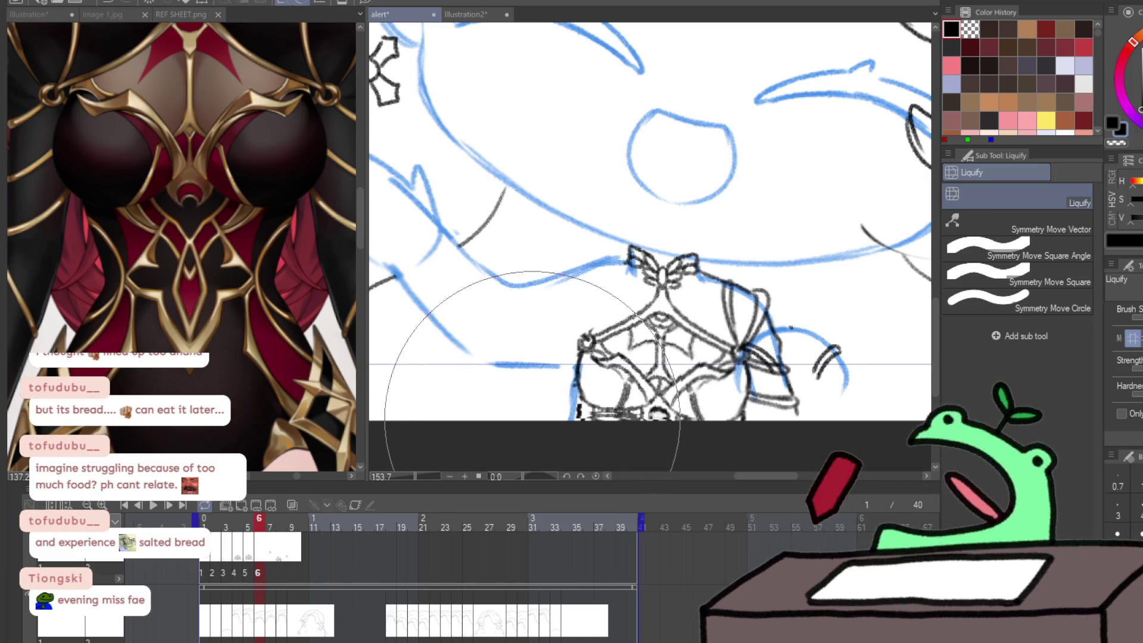
key("bracketleft")
key("bracketleft")
key("bracketright")
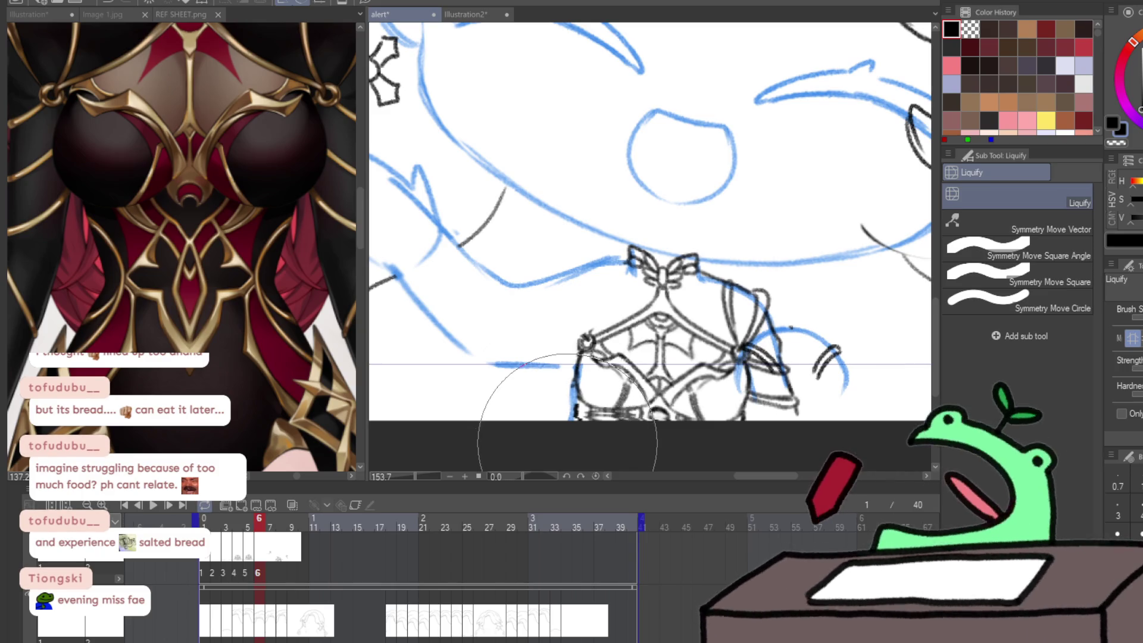
key("p")
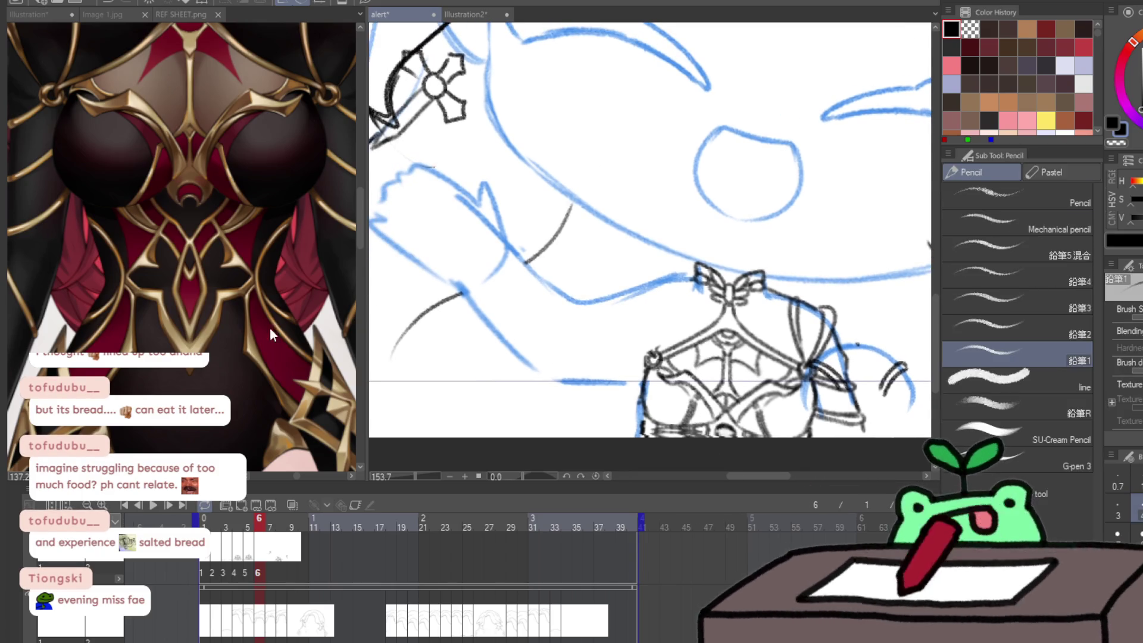
- Study the coat sleeve and hand on the REF SHEET before returning to the canvas
mouse_move(178, 298)
left_mouse_down()
mouse_move(119, 386)
mouse_move(258, 334)
mouse_move(235, 393)
left_mouse_up()
left_click(122, 340)
left_click(123, 339)
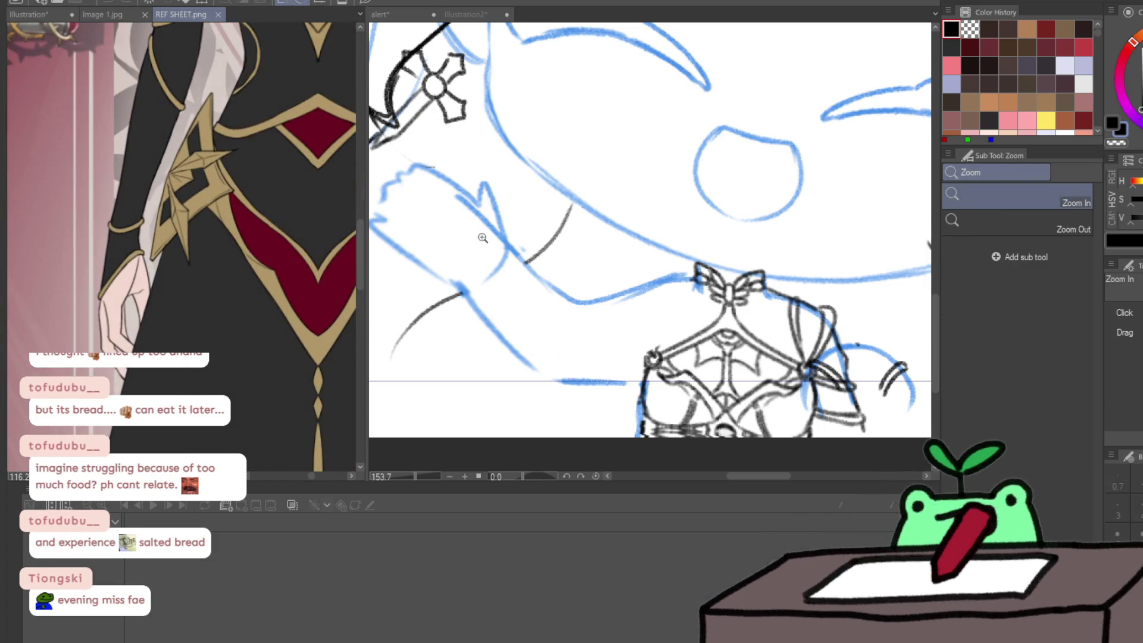
left_click(476, 241)
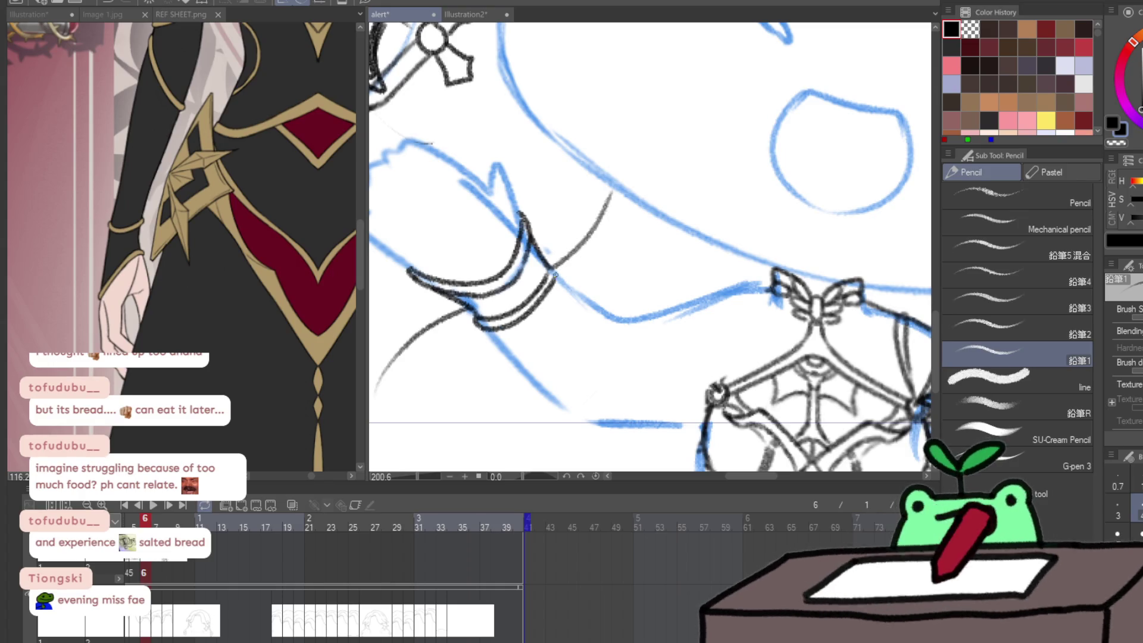
key("ctrl+space")
left_click_drag(248, 353, 224, 372)
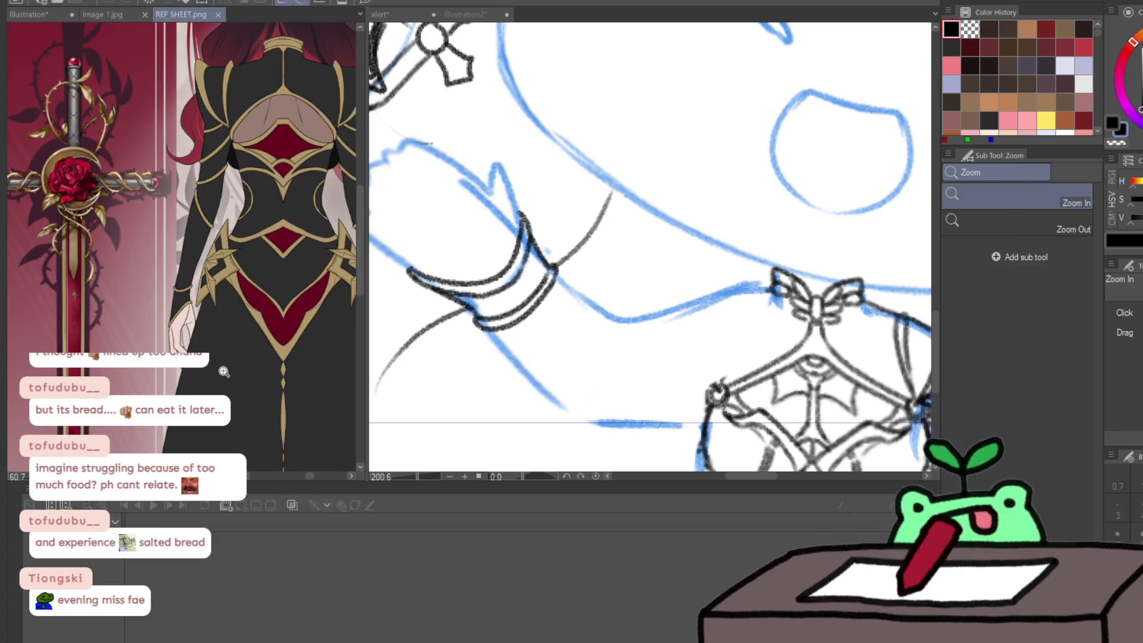
mouse_move(346, 375)
left_mouse_down()
mouse_move(258, 409)
mouse_move(99, 429)
left_mouse_up()
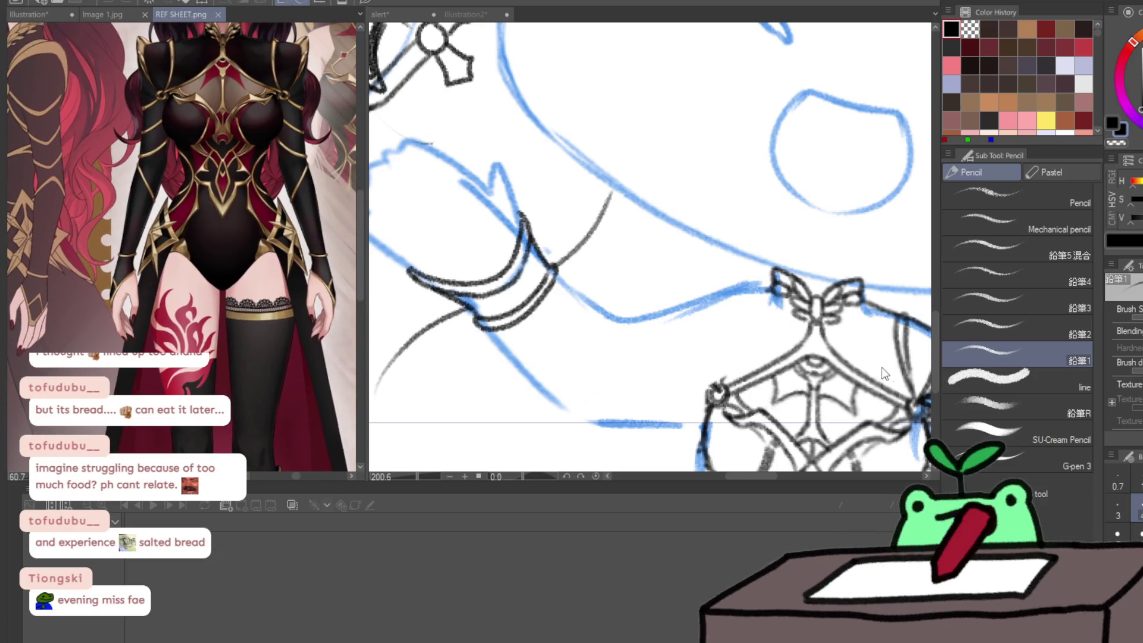
left_click(548, 314)
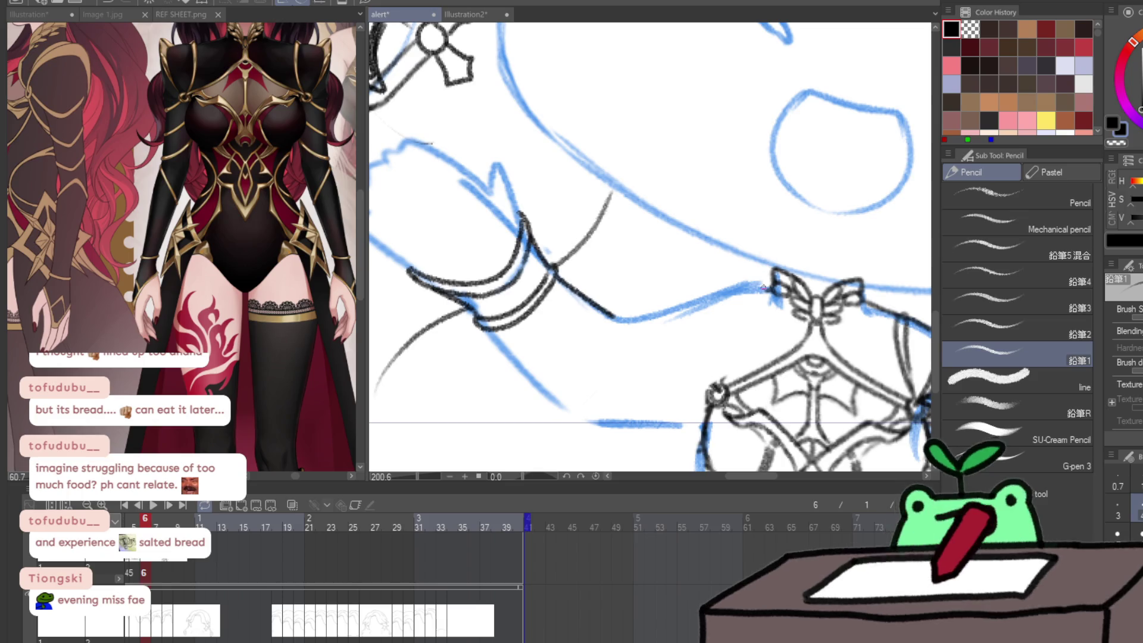
- Pan toward the chest armor and ink a line along the arm
left_click_drag(765, 276, 748, 265)
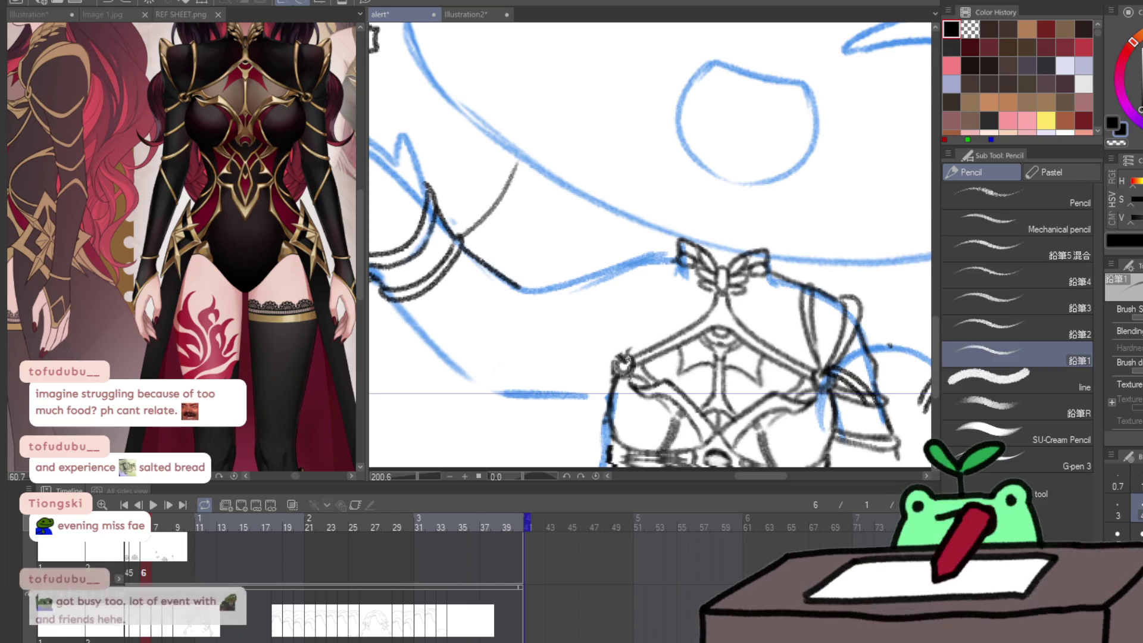
left_click_drag(626, 351, 642, 292)
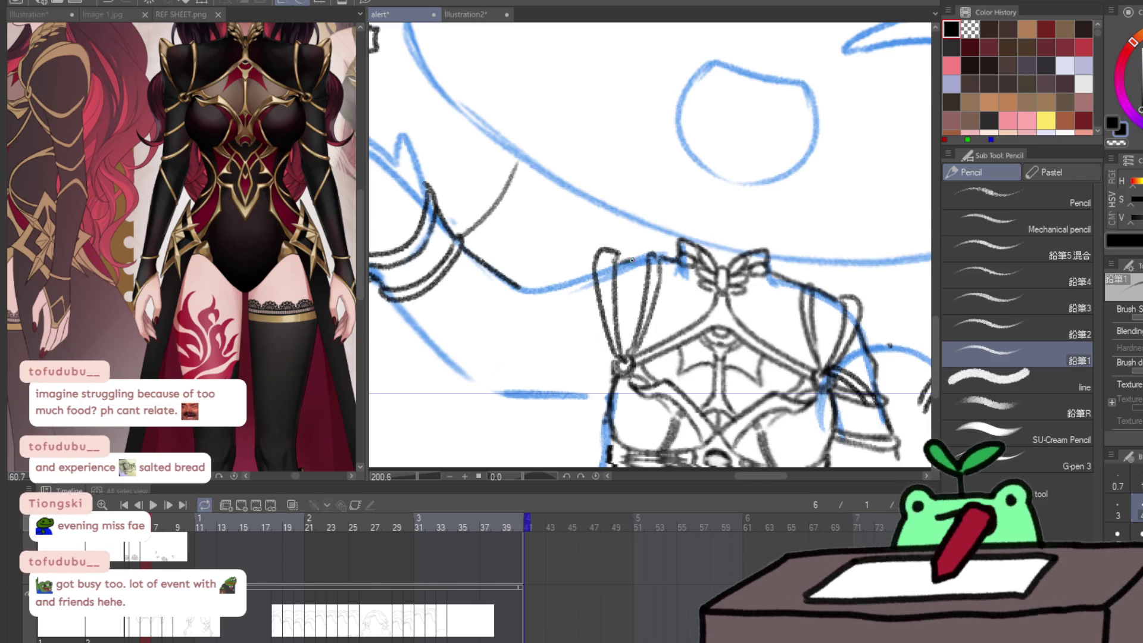
mouse_move(869, 260)
left_mouse_down()
mouse_move(900, 257)
mouse_move(772, 269)
left_mouse_up()
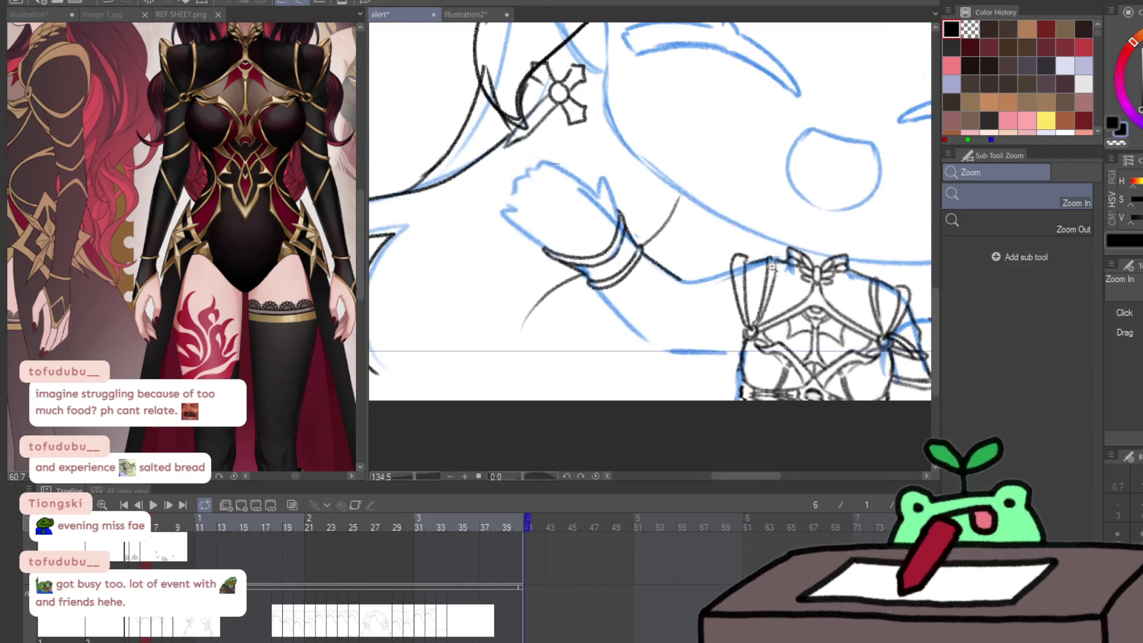
key("p")
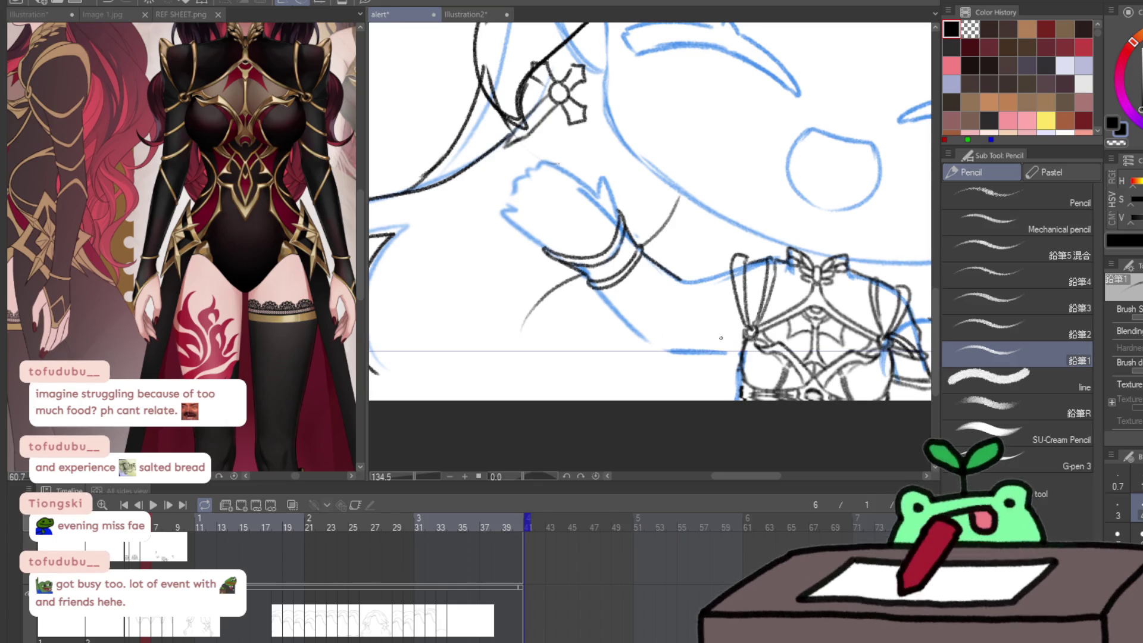
- Redo the misplaced strokes and ink the sleeve's edge, long contour and parallel lines
key("ctrl+space")
left_click_drag(702, 350, 722, 332)
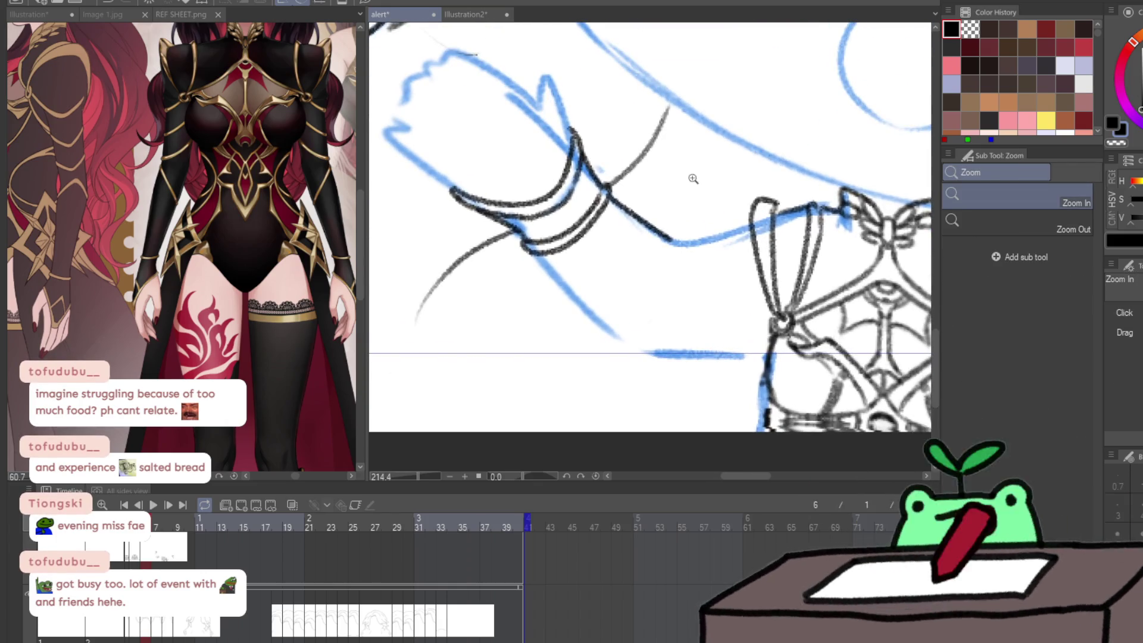
key("p")
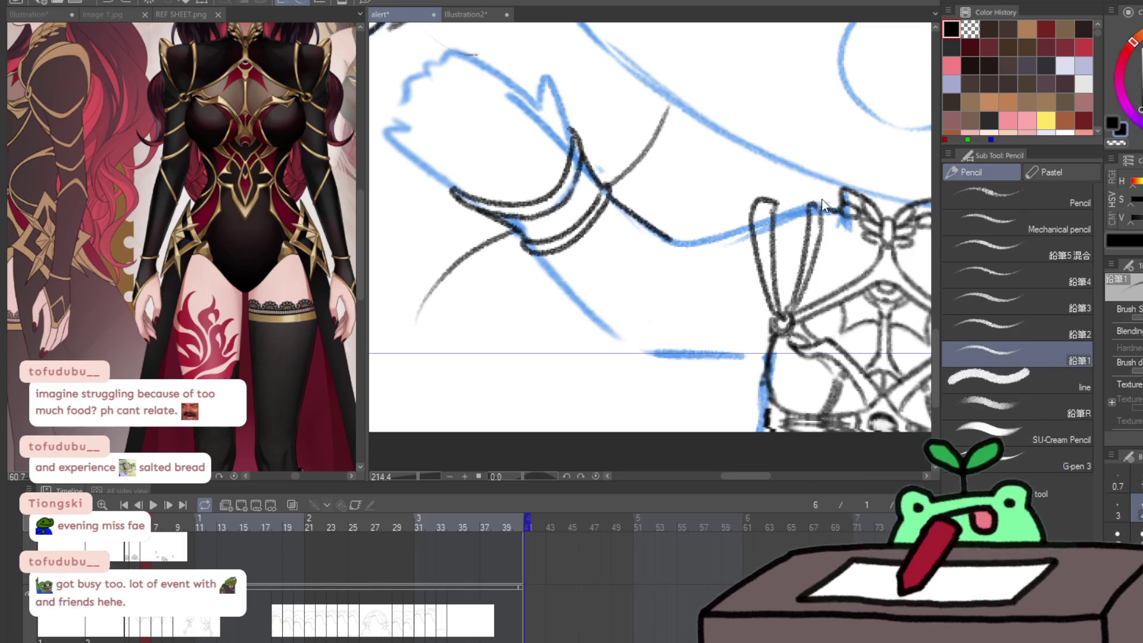
key("ctrl+z")
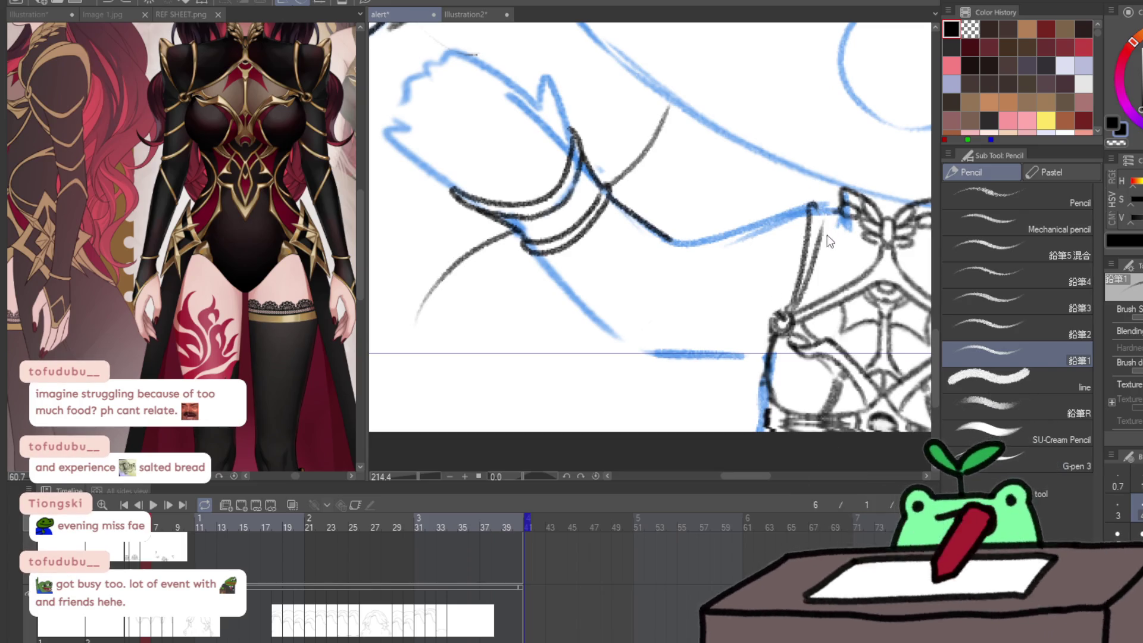
key("ctrl+z")
left_click_drag(781, 318, 784, 269)
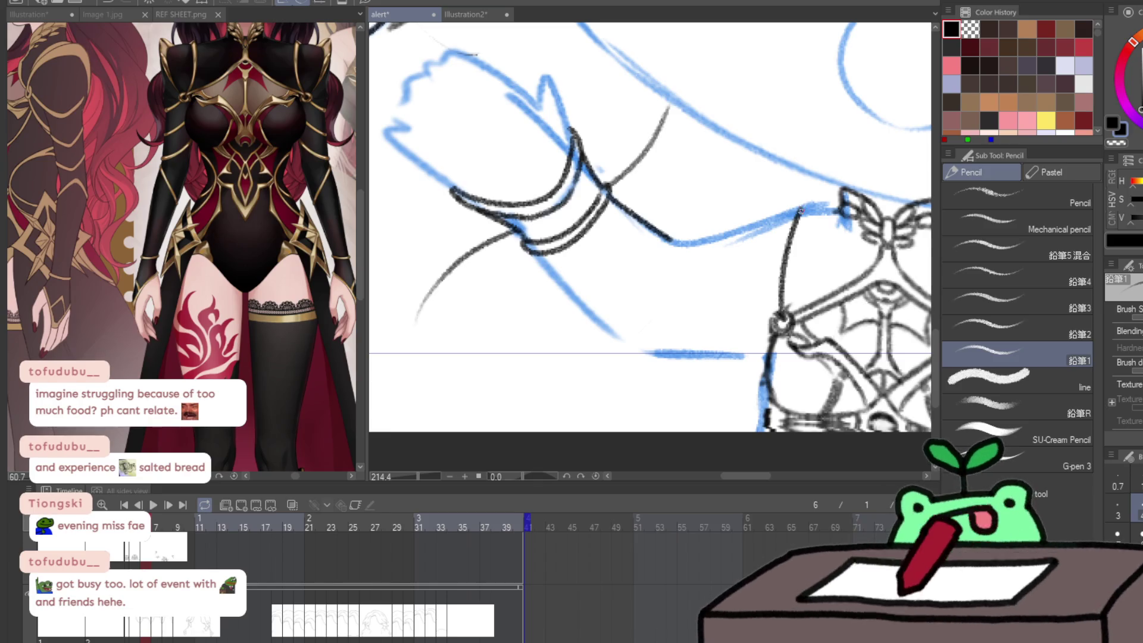
mouse_move(786, 189)
left_mouse_down()
mouse_move(769, 318)
mouse_move(827, 208)
left_mouse_up()
left_click_drag(810, 288, 832, 220)
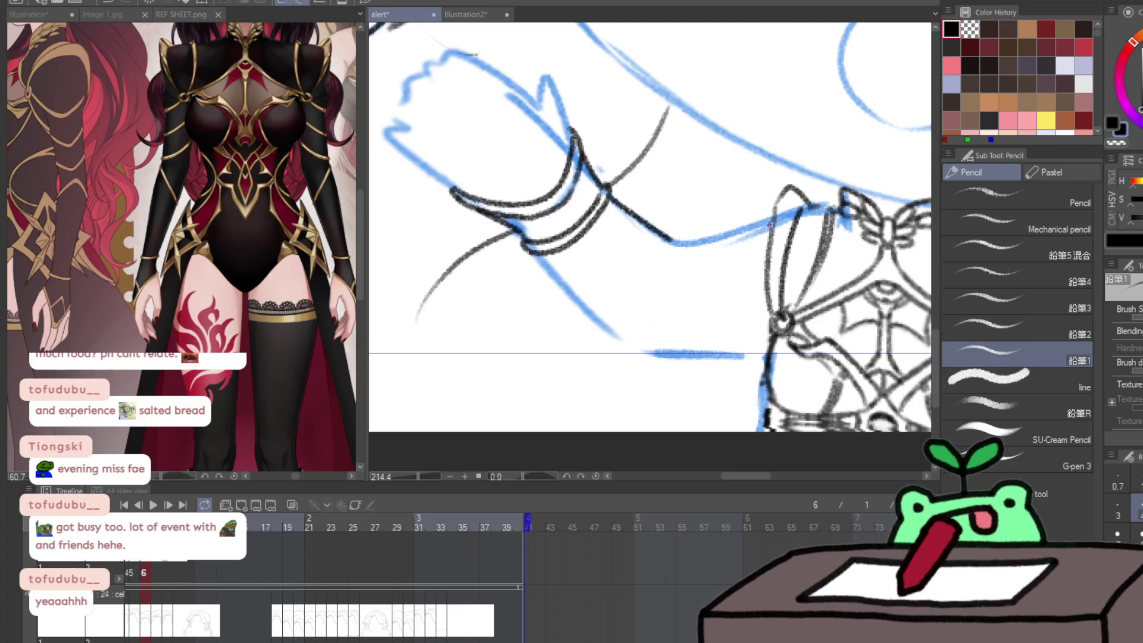
left_click_drag(745, 278, 769, 322)
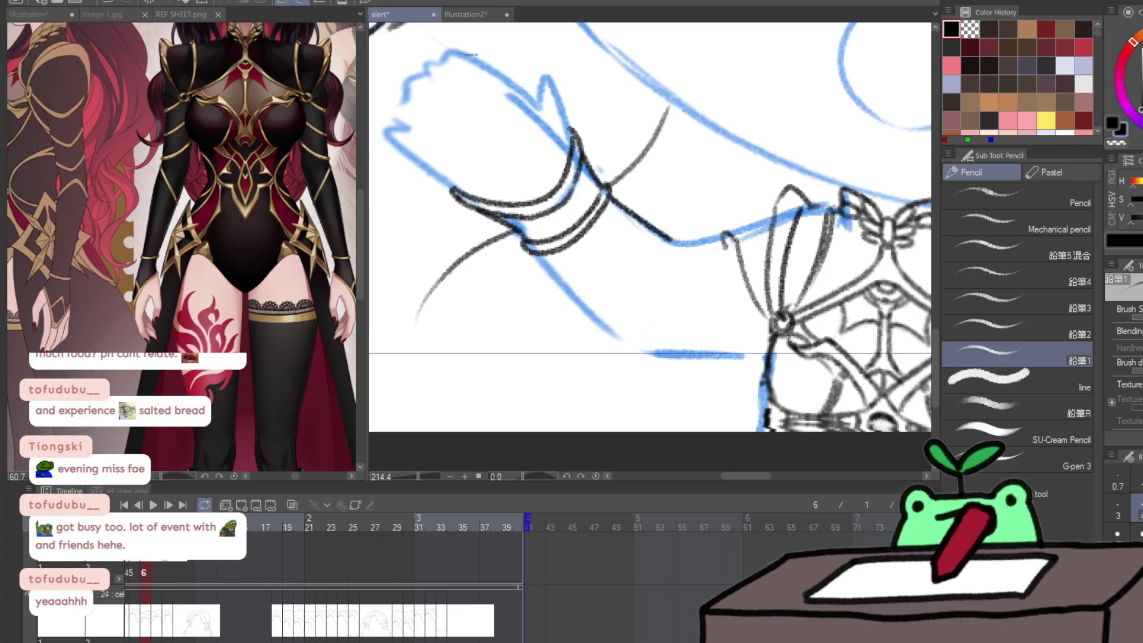
- Ink the sleeve's left edge, a second diagonal line and the arm's bottom line
left_click_drag(764, 218, 736, 237)
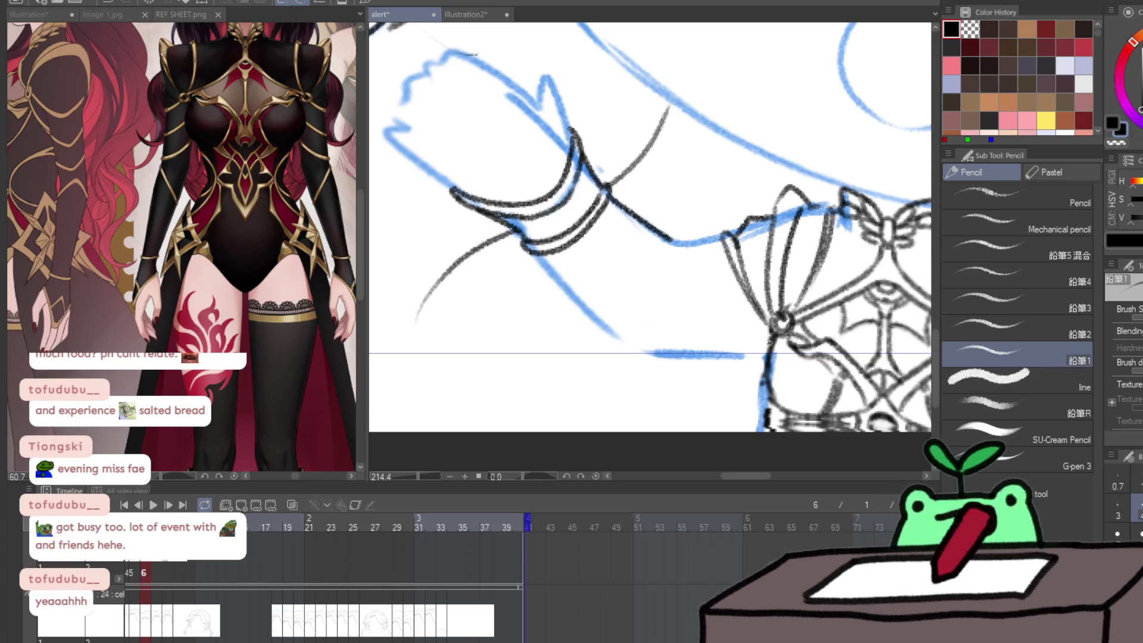
left_click_drag(685, 240, 709, 308)
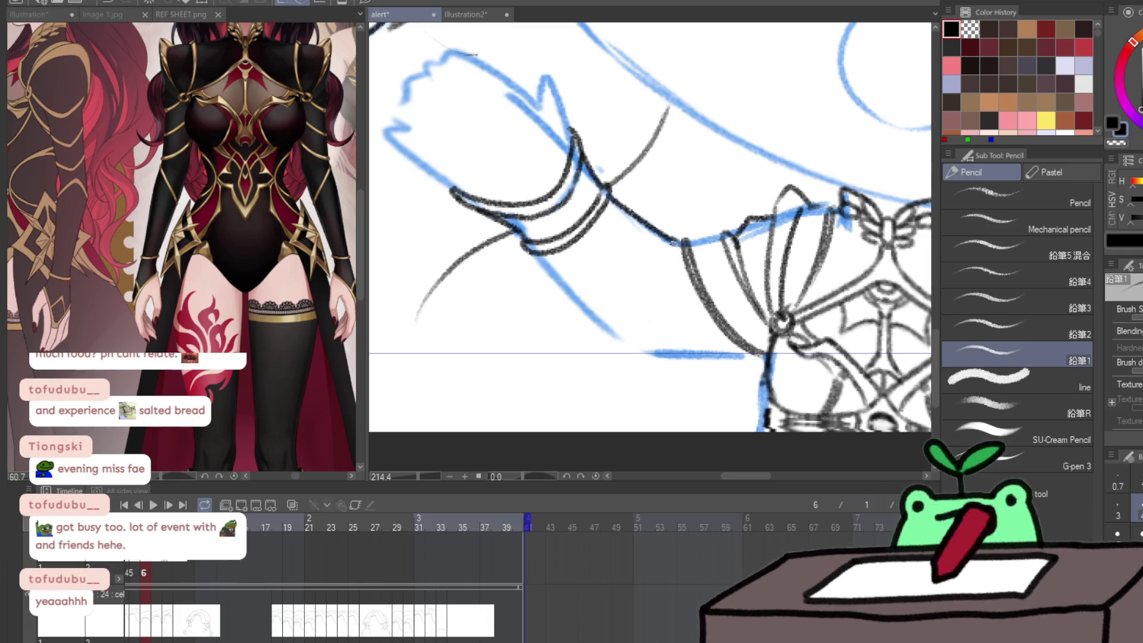
left_click_drag(621, 305, 682, 244)
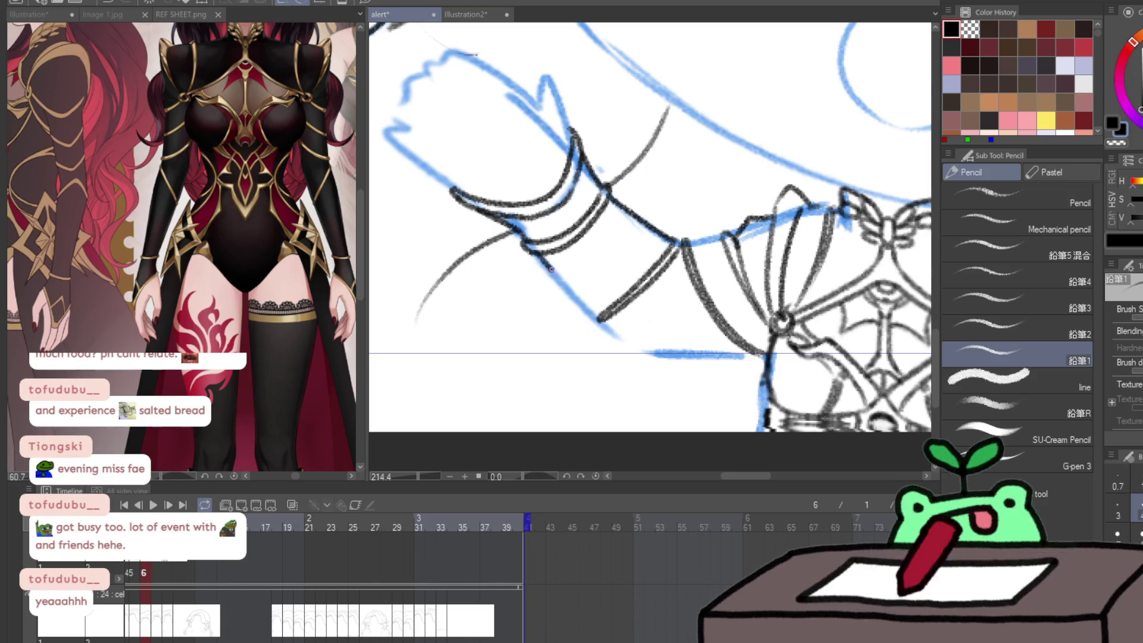
left_click_drag(643, 355, 751, 356)
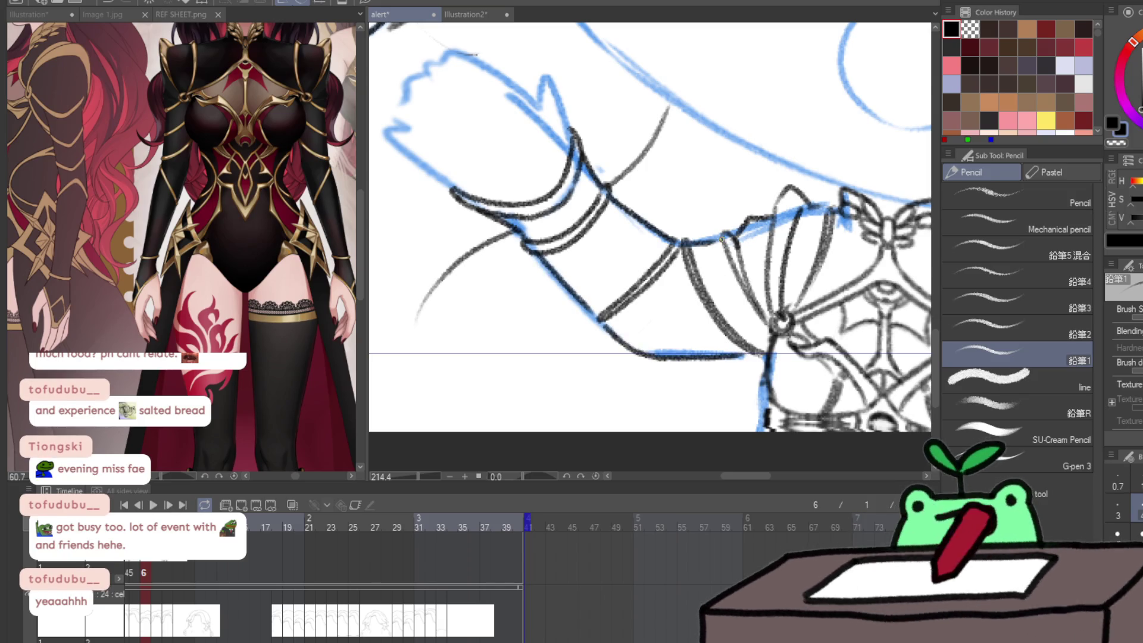
- Zoom out to the whole page and advance to animation frame 7
scroll(683, 403, "down", 3)
scroll(669, 392, "down", 2)
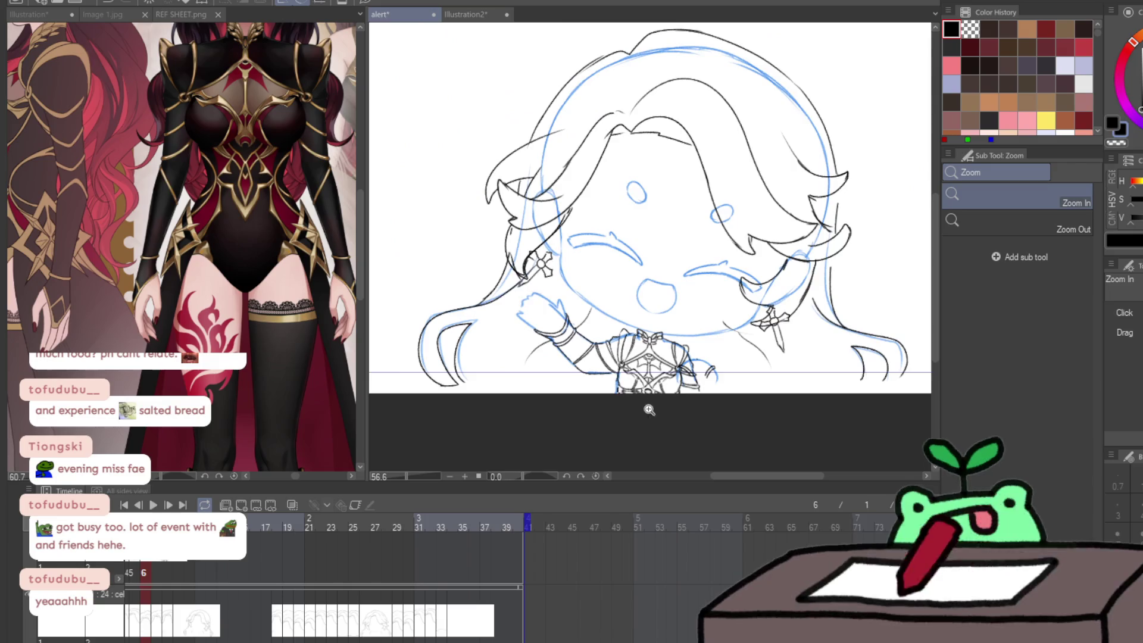
scroll(645, 410, "up", 5)
key("e")
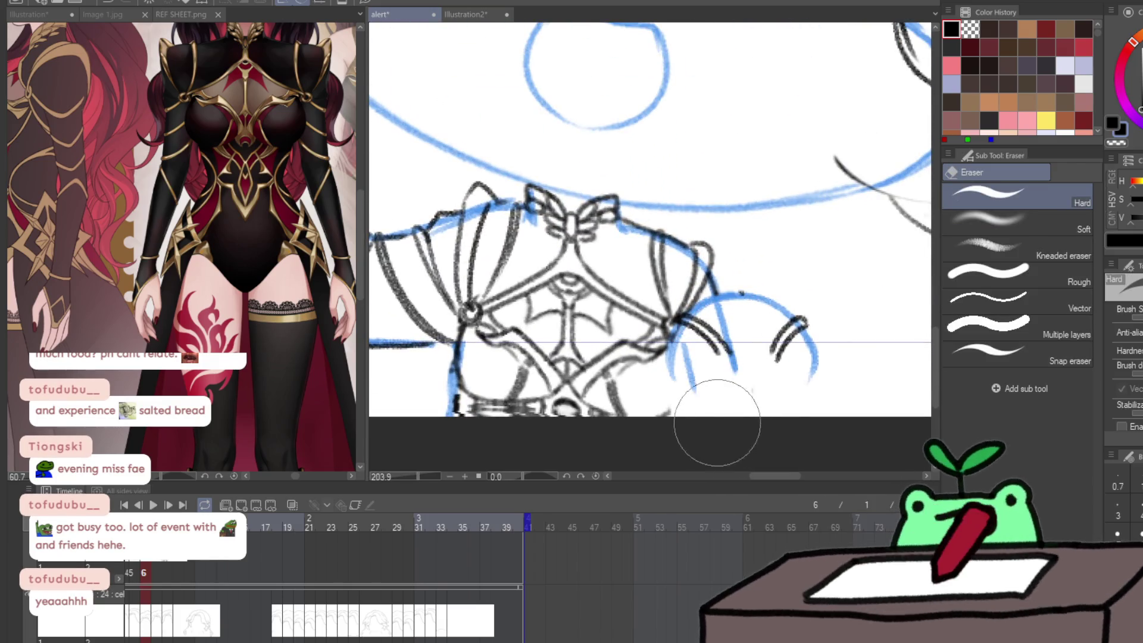
scroll(762, 421, "down", 5)
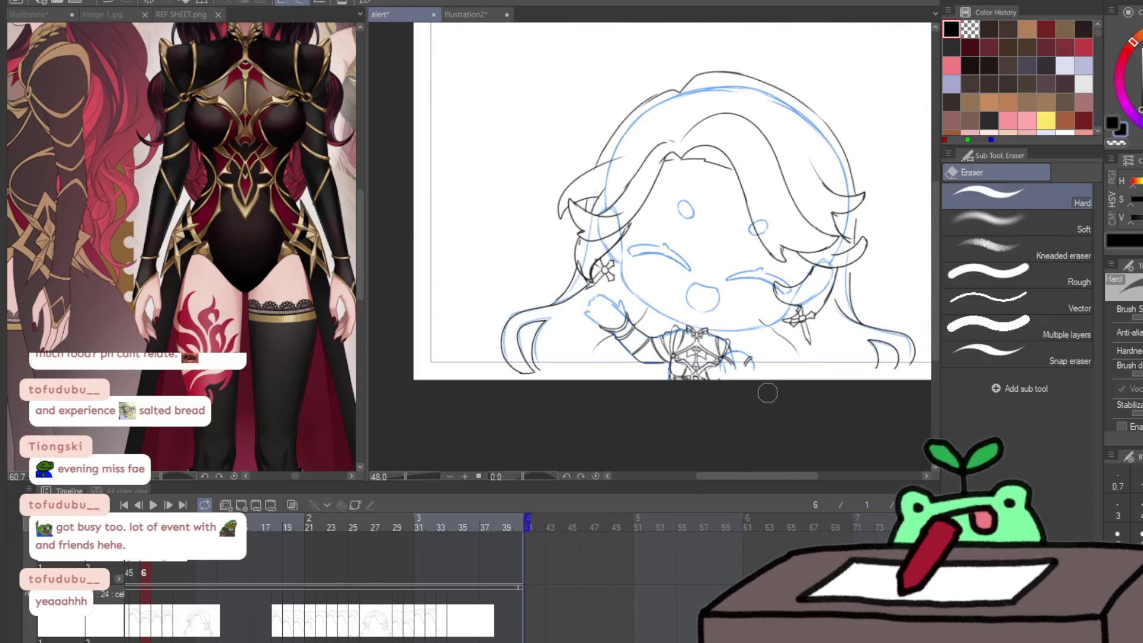
mouse_move(765, 391)
left_mouse_down()
mouse_move(734, 403)
mouse_move(717, 454)
left_mouse_up()
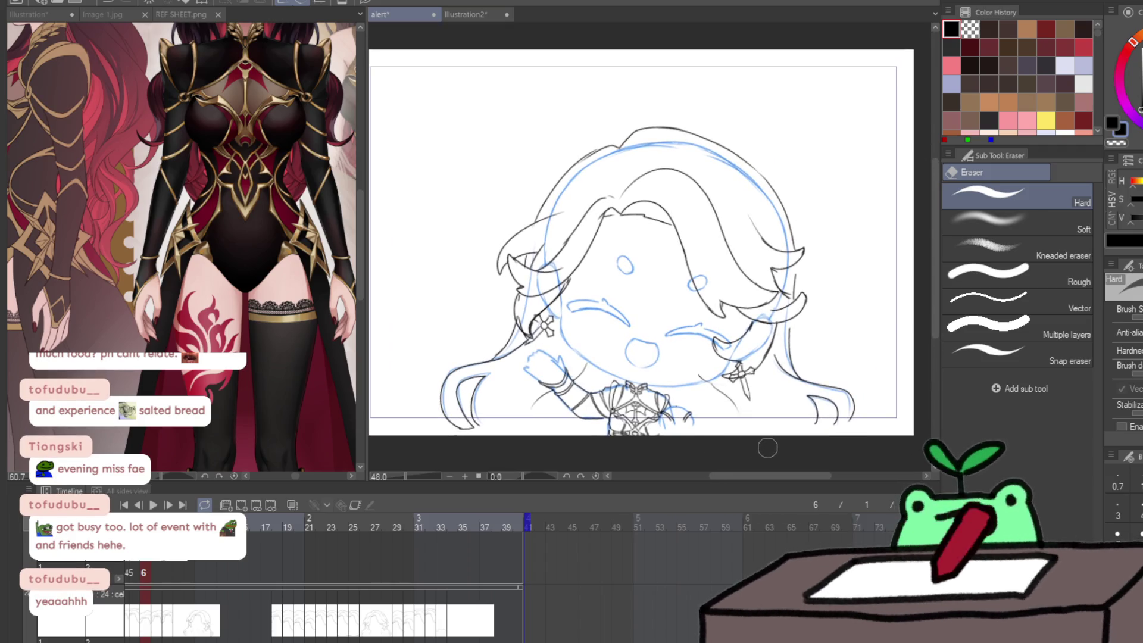
key("Right")
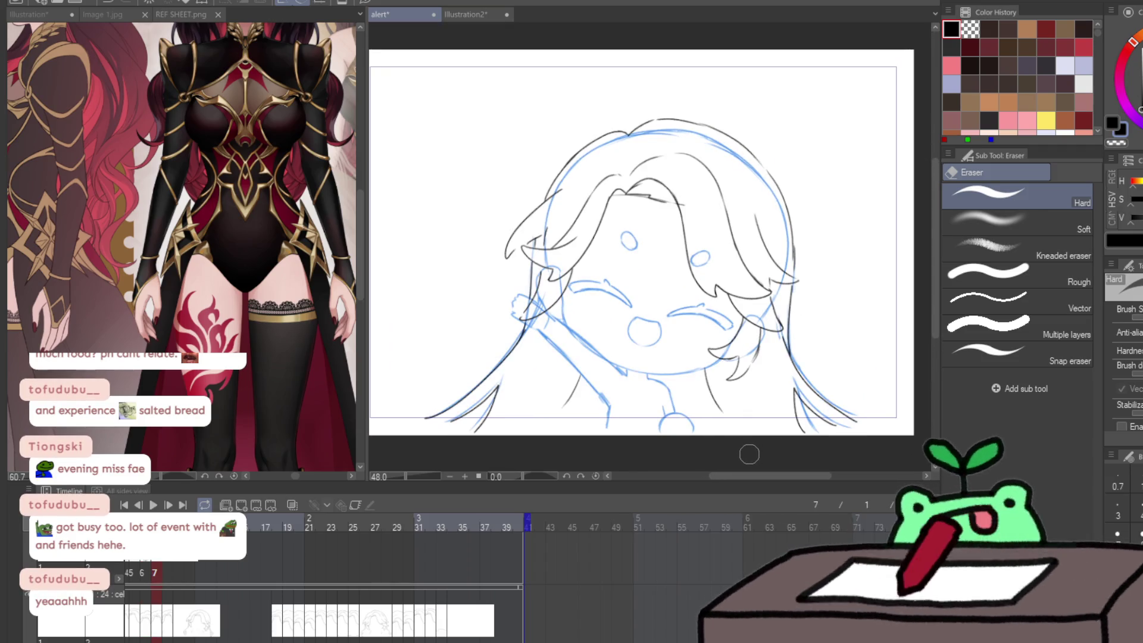
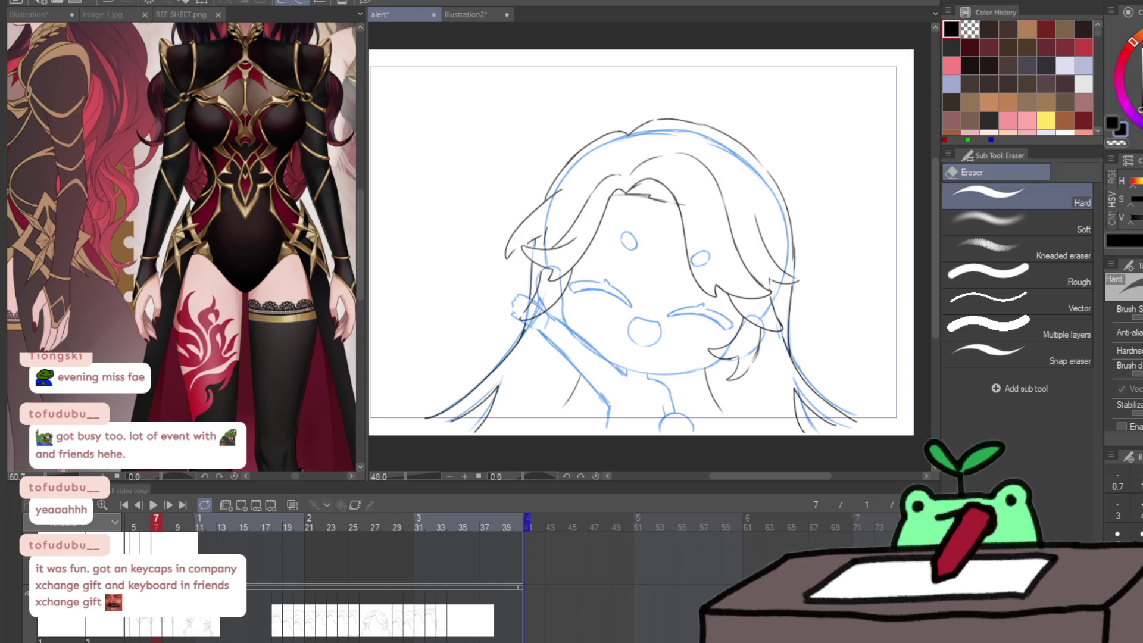
- Show the slanted symmetry ruler across the face, check frames 6 and 7, and zoom in on the face
key("ctrl+1")
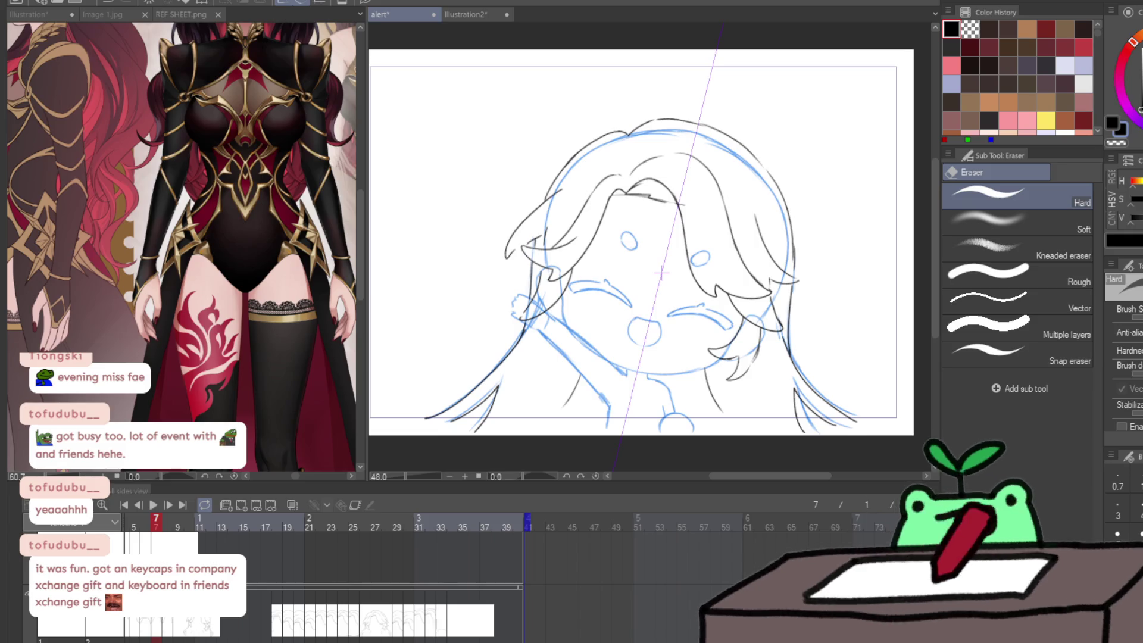
key("Left")
key("Right")
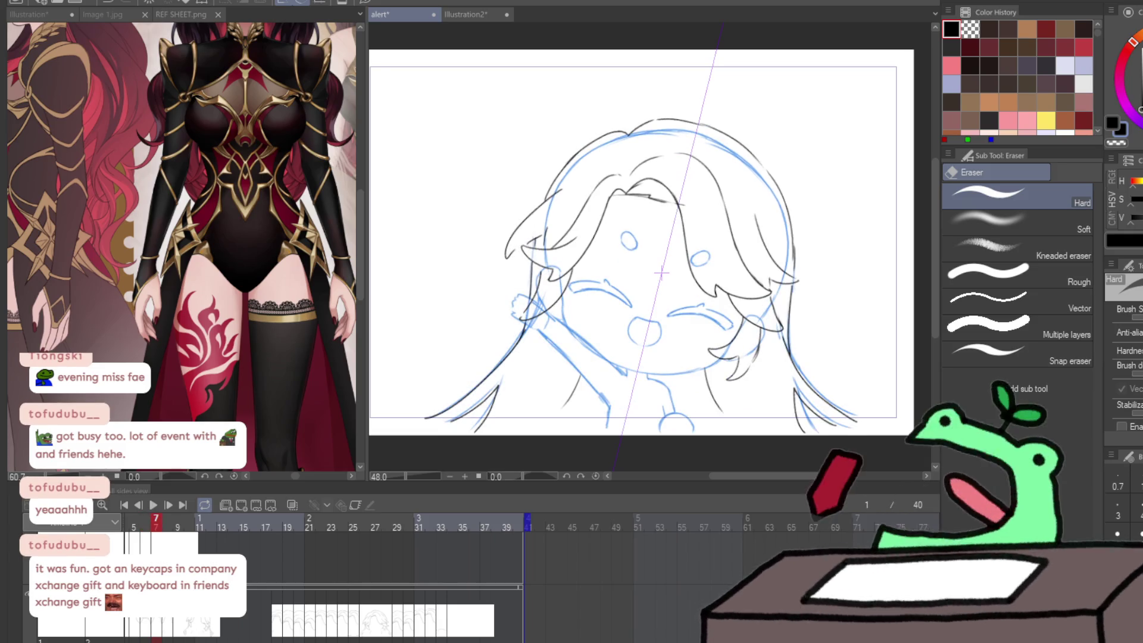
key("/")
left_click(662, 344)
- Cancel the stray transforms without changing the drawing, then glance at the neighbouring frame
key("ctrl+t")
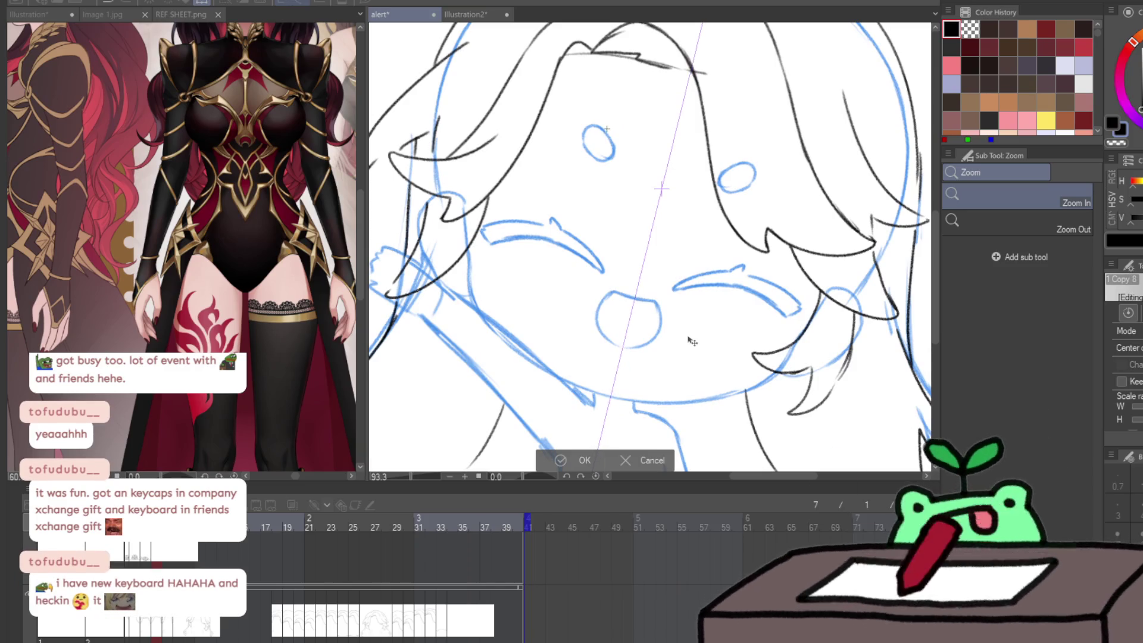
key("Return")
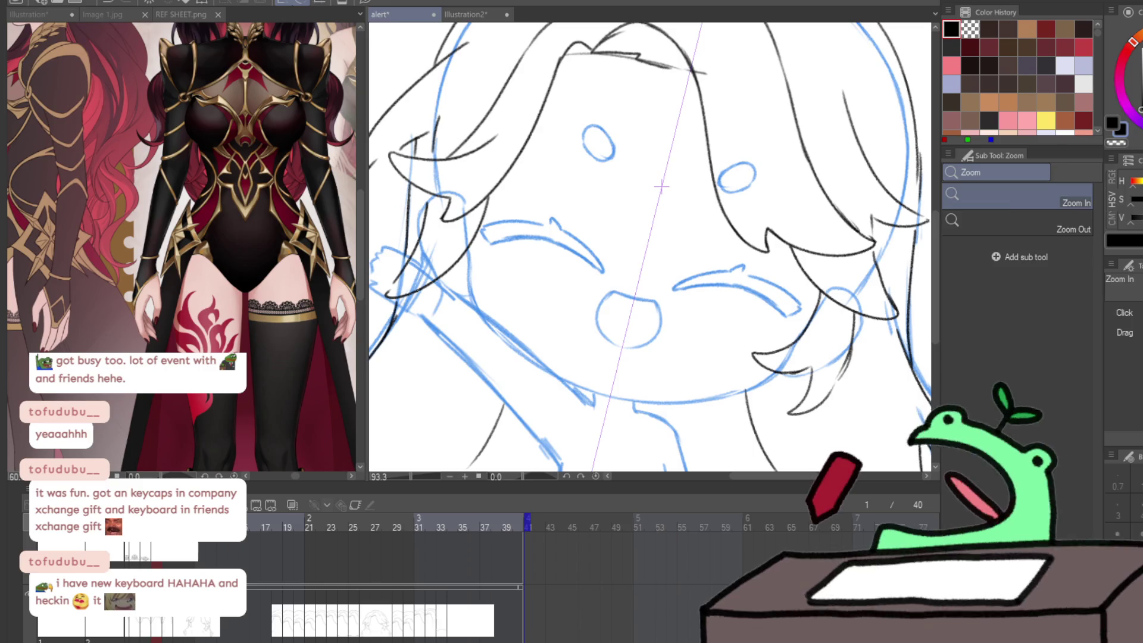
key("p")
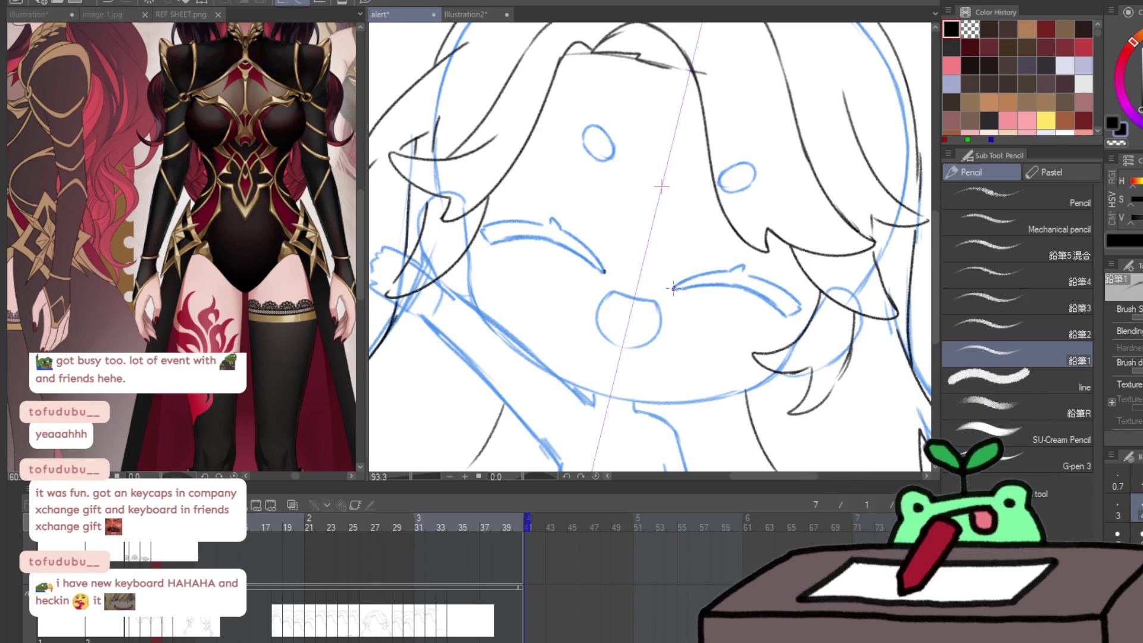
key("ctrl+t")
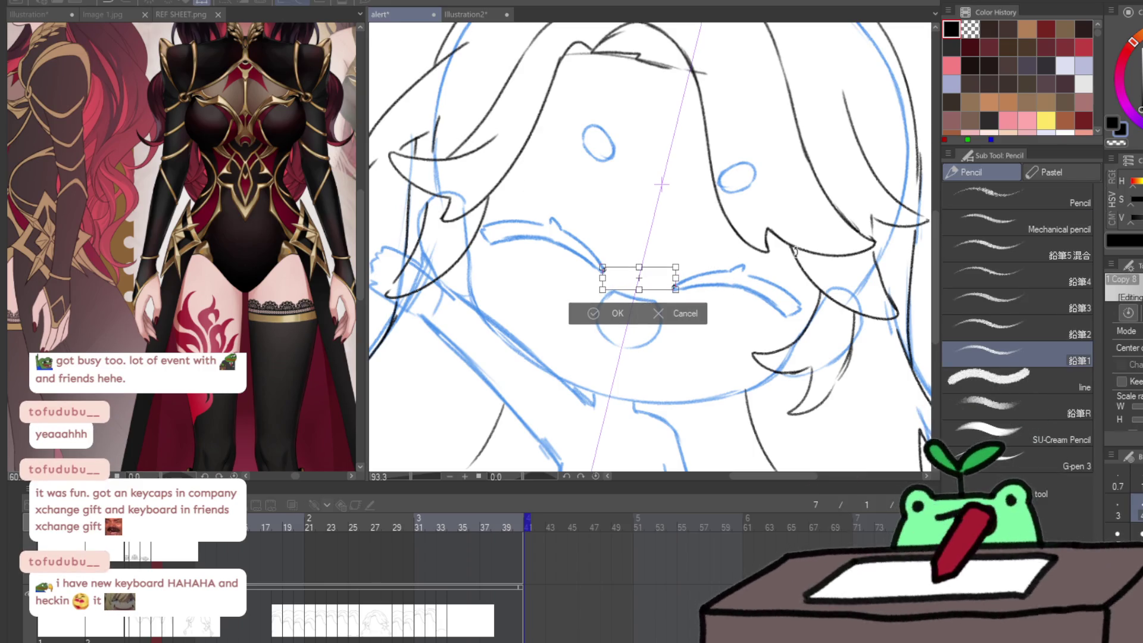
key("Escape")
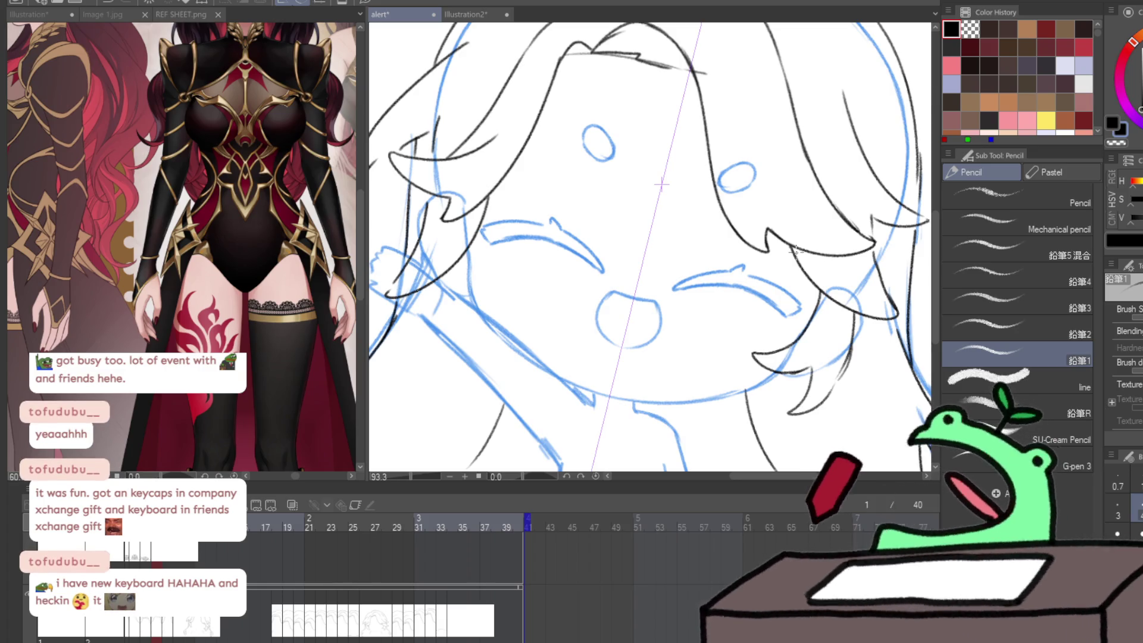
key("comma")
- On frame 7, draw a small cross-shaped clip beside the right cheek along the symmetry ruler
key("period")
left_click_drag(796, 253, 761, 96)
key("comma")
key("period")
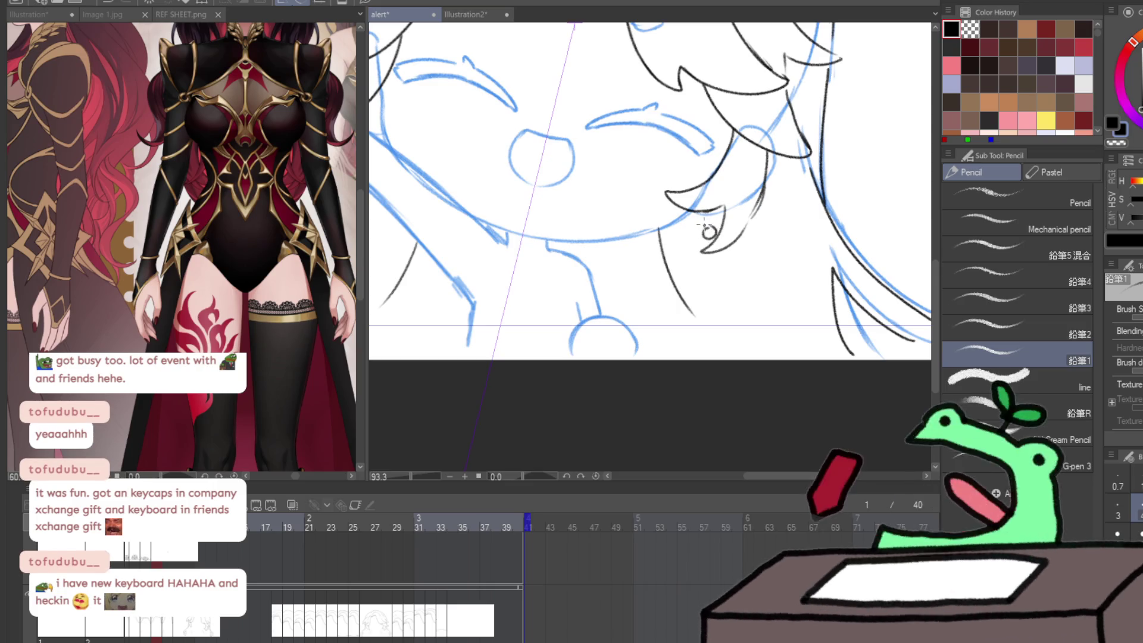
left_click_drag(702, 208, 721, 269)
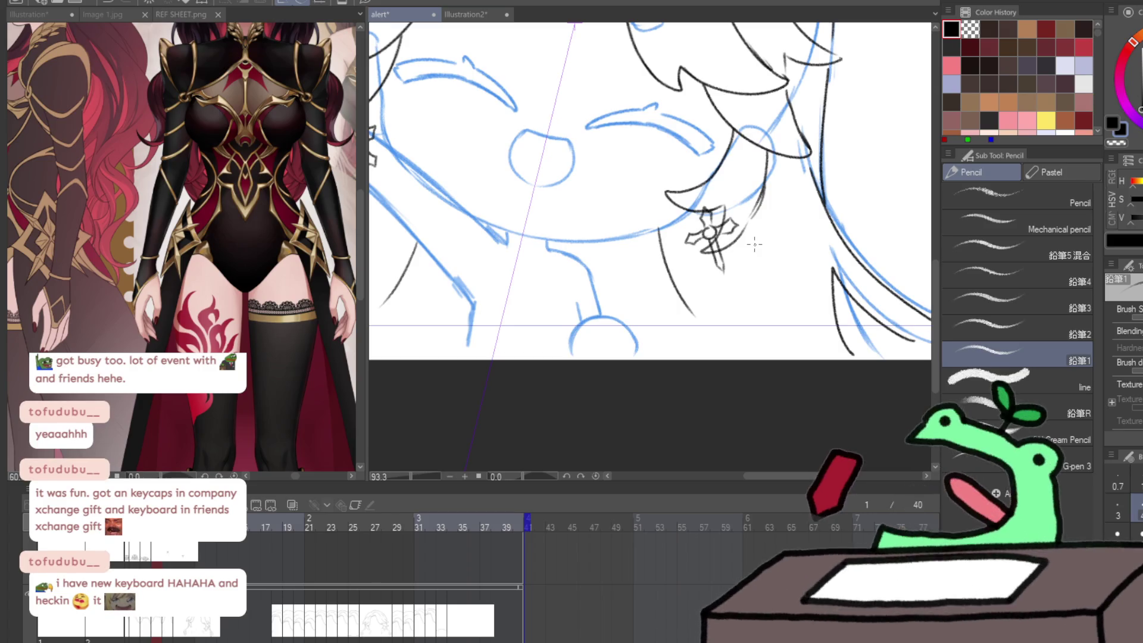
- Reshape the cross clip with an enlarged Liquify brush in Symmetry Move Circle mode
key("j")
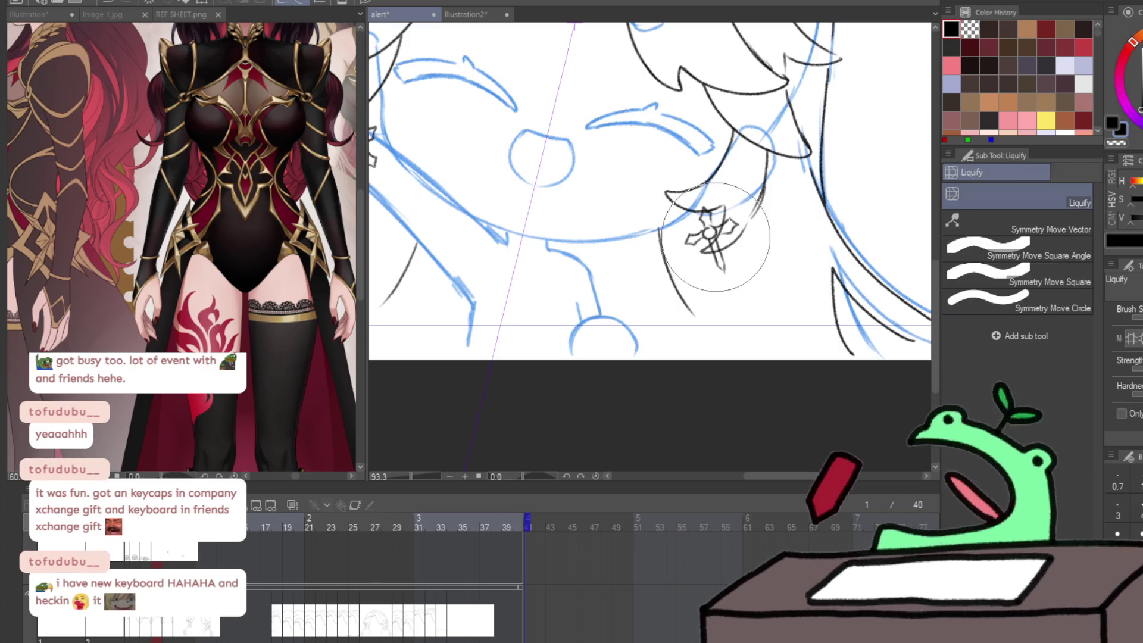
key("bracketright")
mouse_move(717, 242)
left_mouse_down()
mouse_move(709, 234)
mouse_move(797, 290)
left_mouse_up()
left_click(1019, 302)
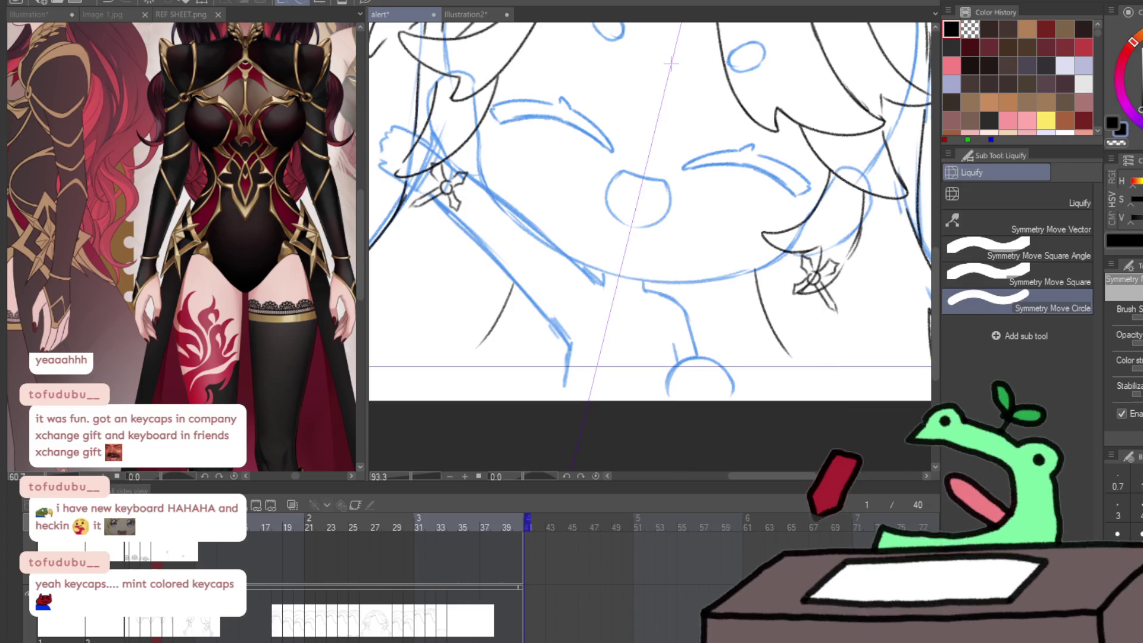
key("p")
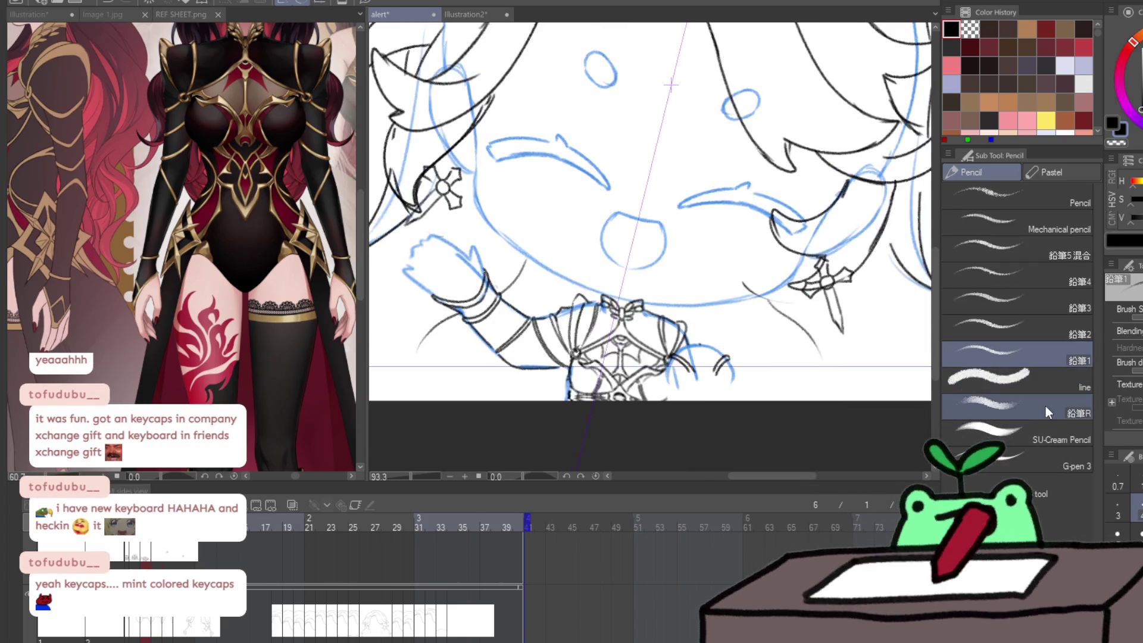
- Lasso and copy the chest armour and arm sketch from the other frame
key("Right")
mouse_move(452, 279)
left_mouse_down()
mouse_move(595, 310)
mouse_move(655, 357)
mouse_move(726, 357)
left_mouse_up()
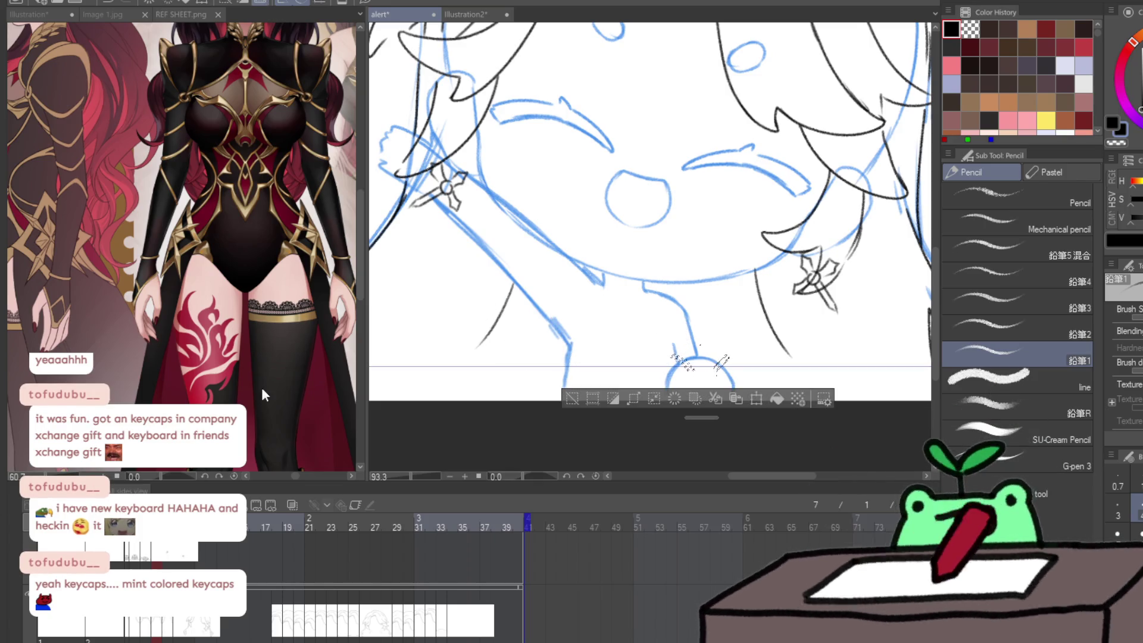
key("ctrl+d")
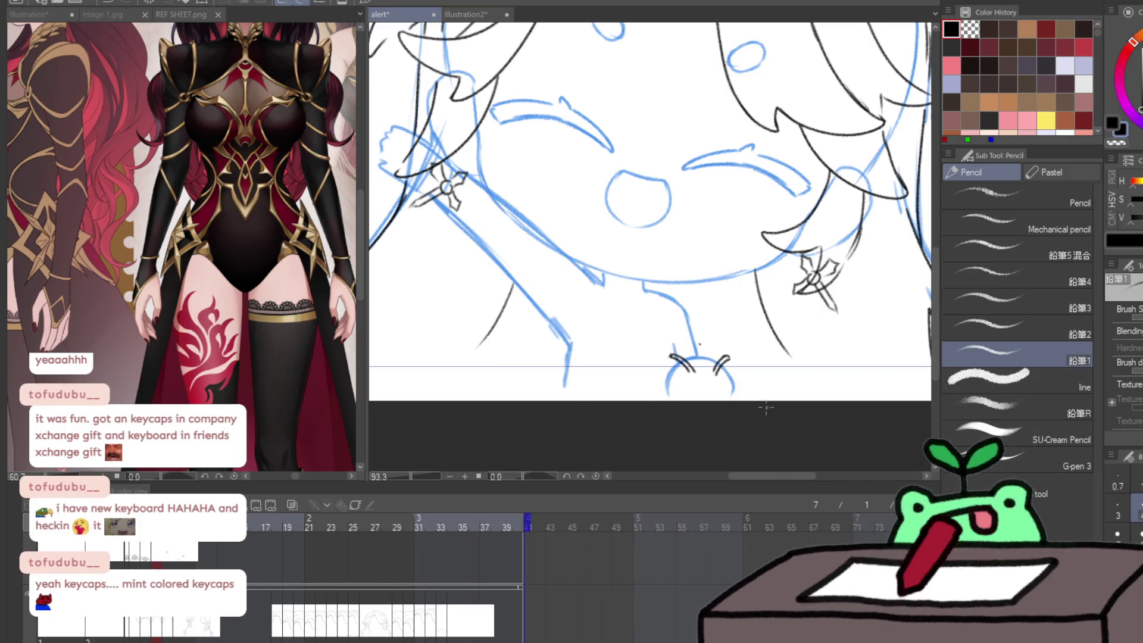
key("Left")
key("Right")
- Paste the armour and arm onto frame 7, nudge it upward and commit it below the chin
key("ctrl+t")
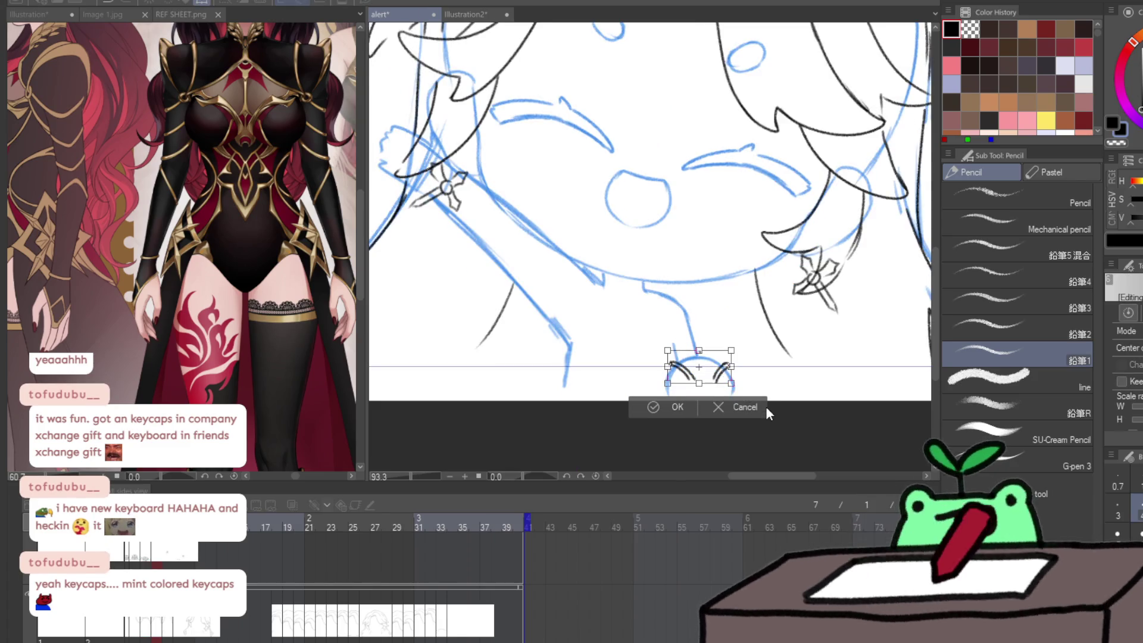
left_click(766, 408)
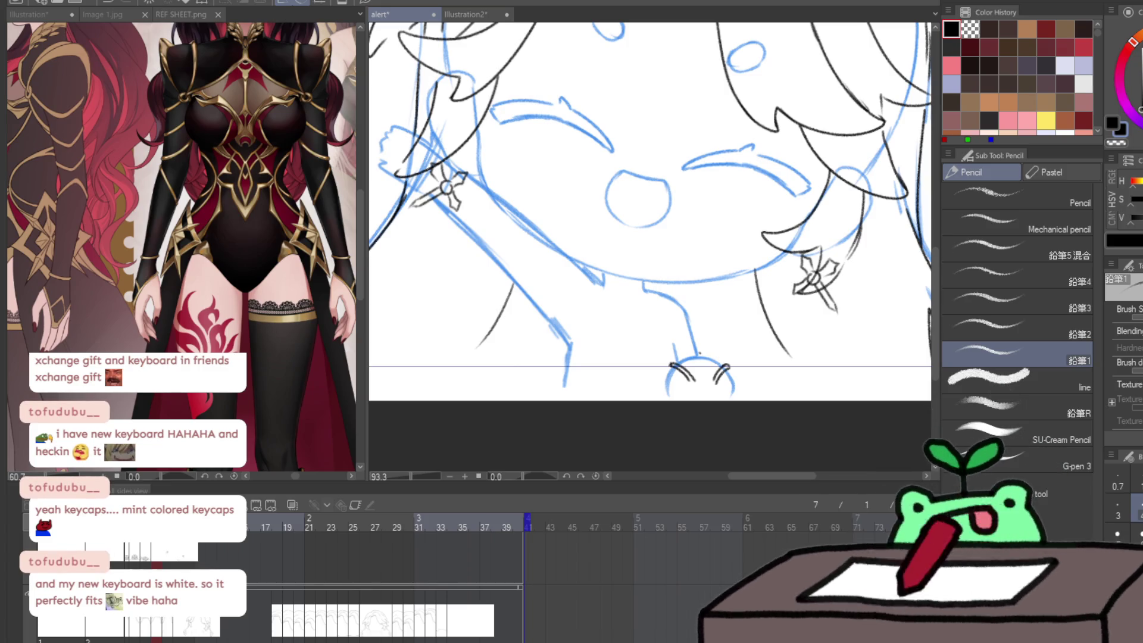
key("ctrl+v")
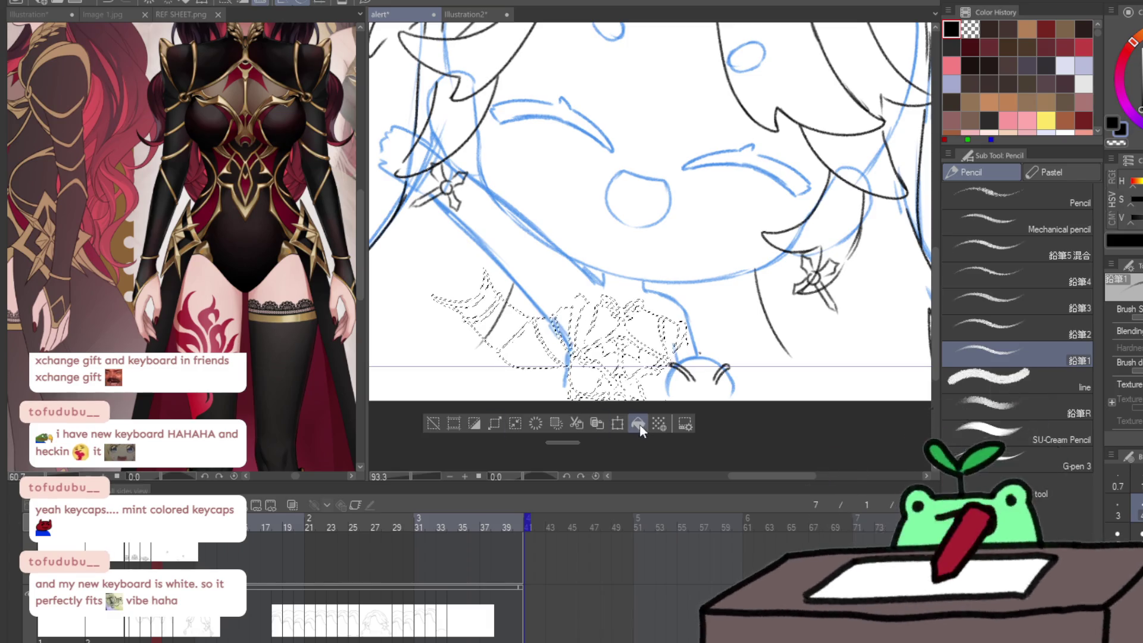
key("Up")
key("Up")
key("Up")
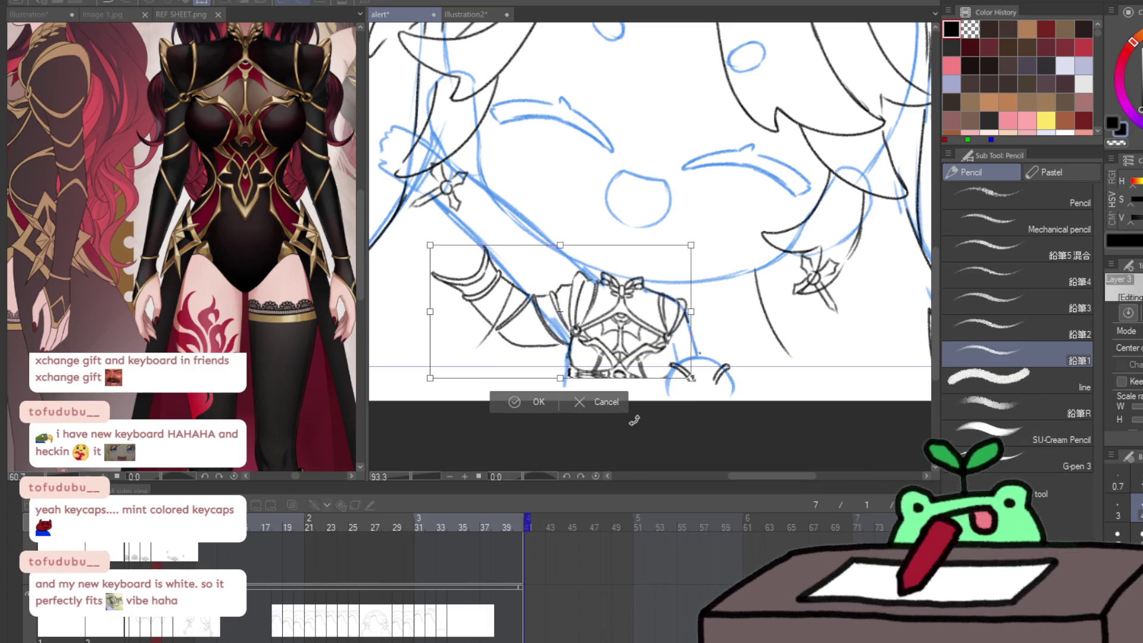
key("Return")
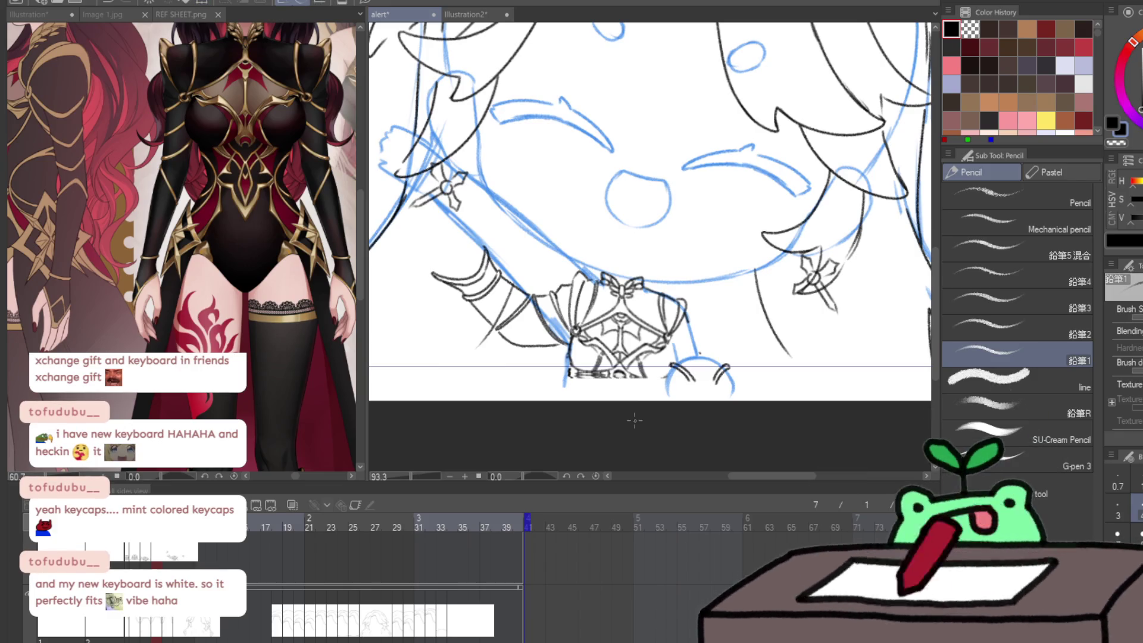
left_click_drag(646, 374, 706, 378)
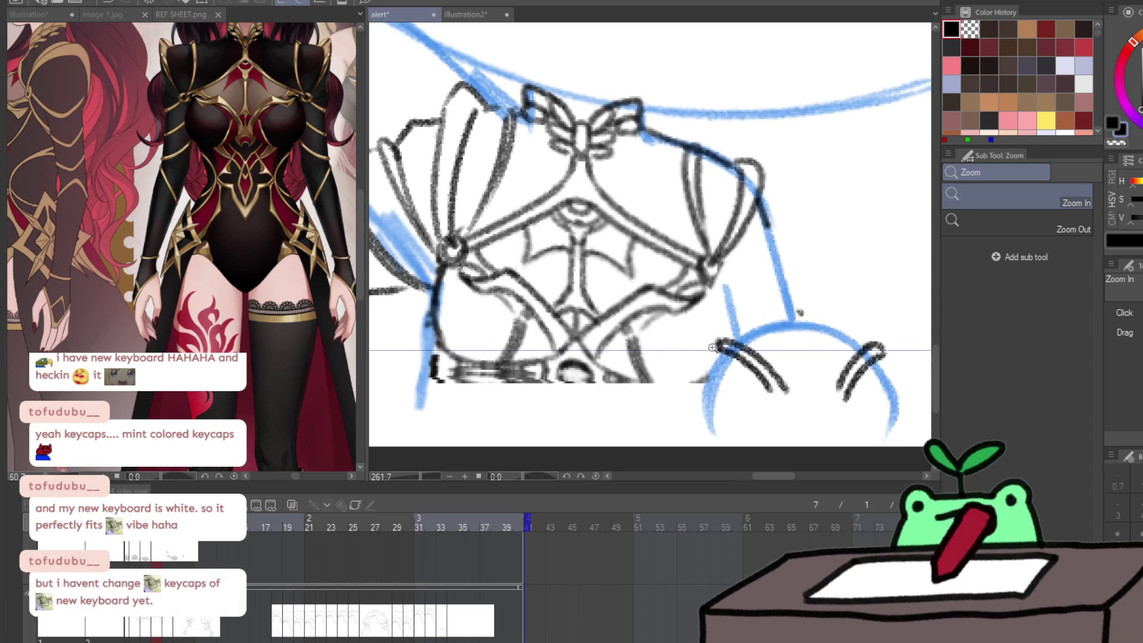
key("p")
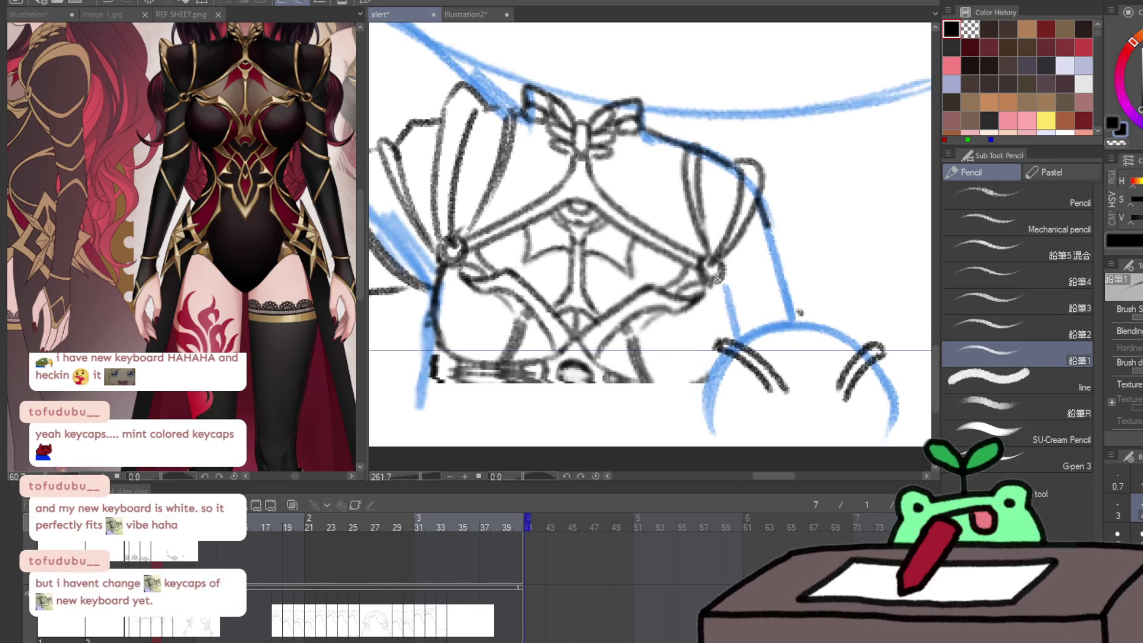
left_click_drag(724, 282, 741, 324)
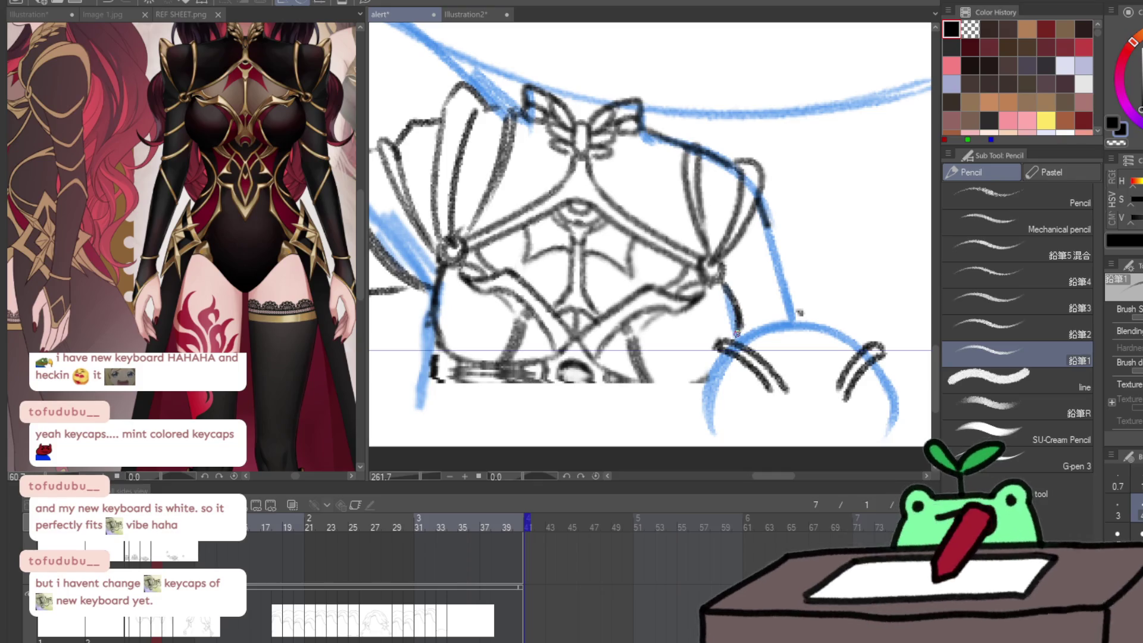
left_click_drag(728, 280, 780, 278)
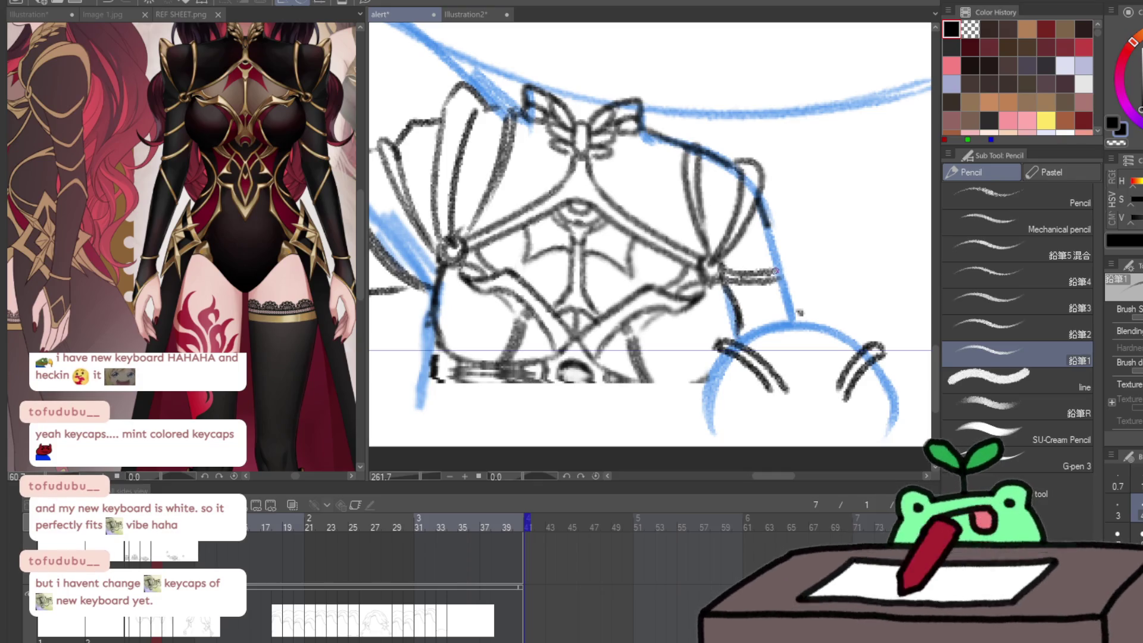
left_click_drag(787, 248, 790, 315)
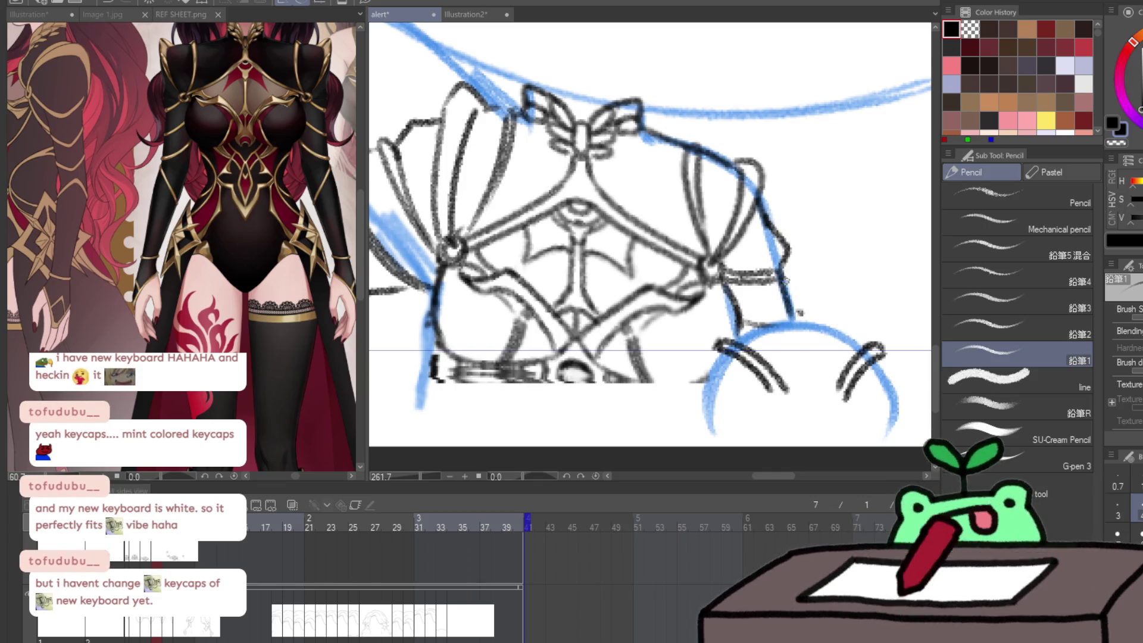
scroll(789, 284, "down", 1)
key("e")
mouse_move(548, 304)
left_mouse_down()
mouse_move(605, 184)
mouse_move(580, 223)
mouse_move(524, 179)
mouse_move(485, 174)
mouse_move(537, 173)
left_mouse_up()
key("ctrl+space")
scroll(581, 223, "down", 5)
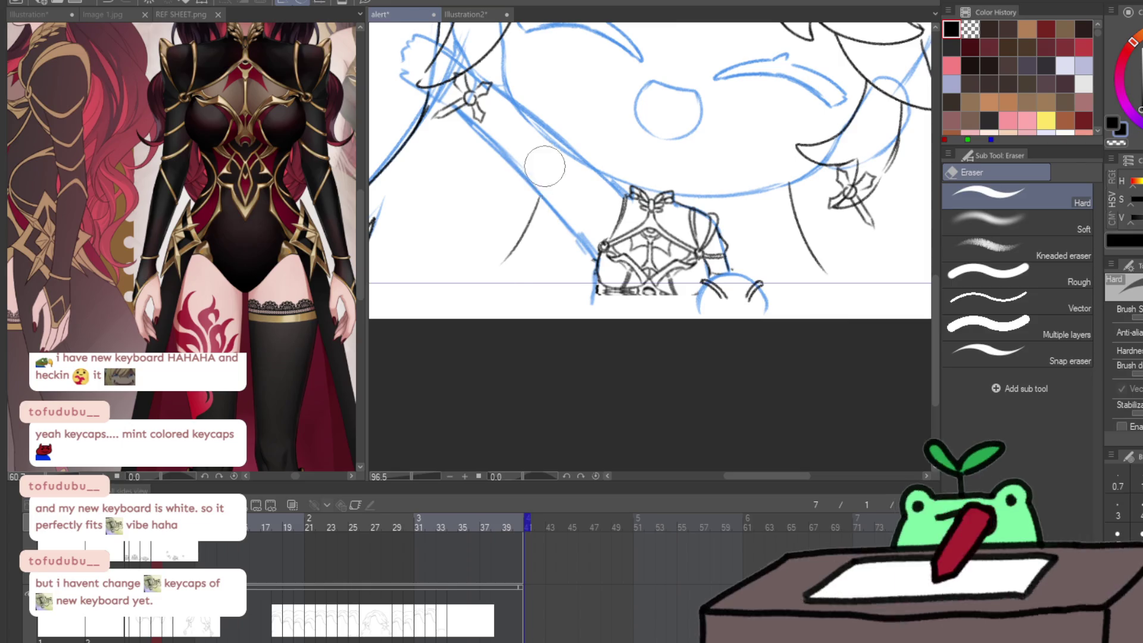
scroll(477, 365, "down", 3)
scroll(492, 352, "up", 3)
key("ctrl+s")
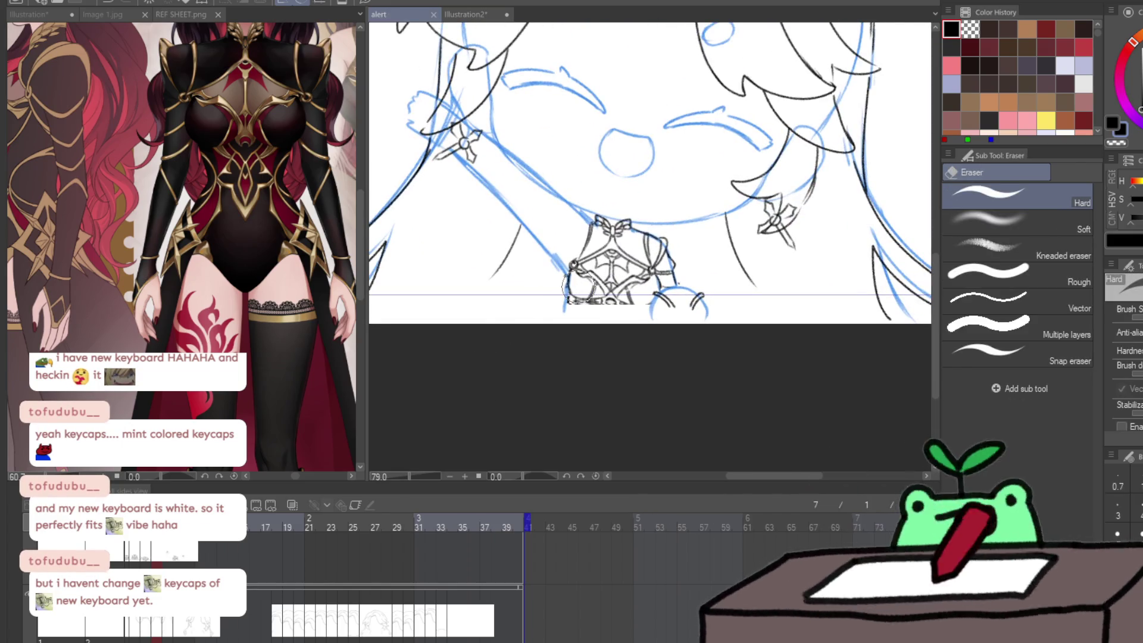
key("p")
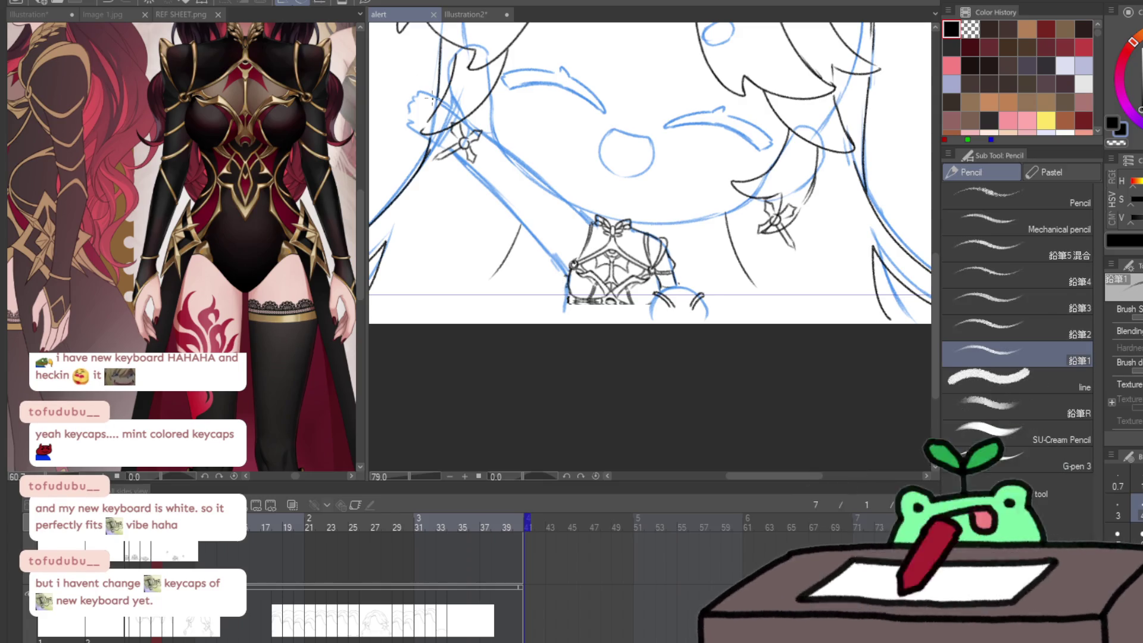
scroll(426, 93, "up", 5)
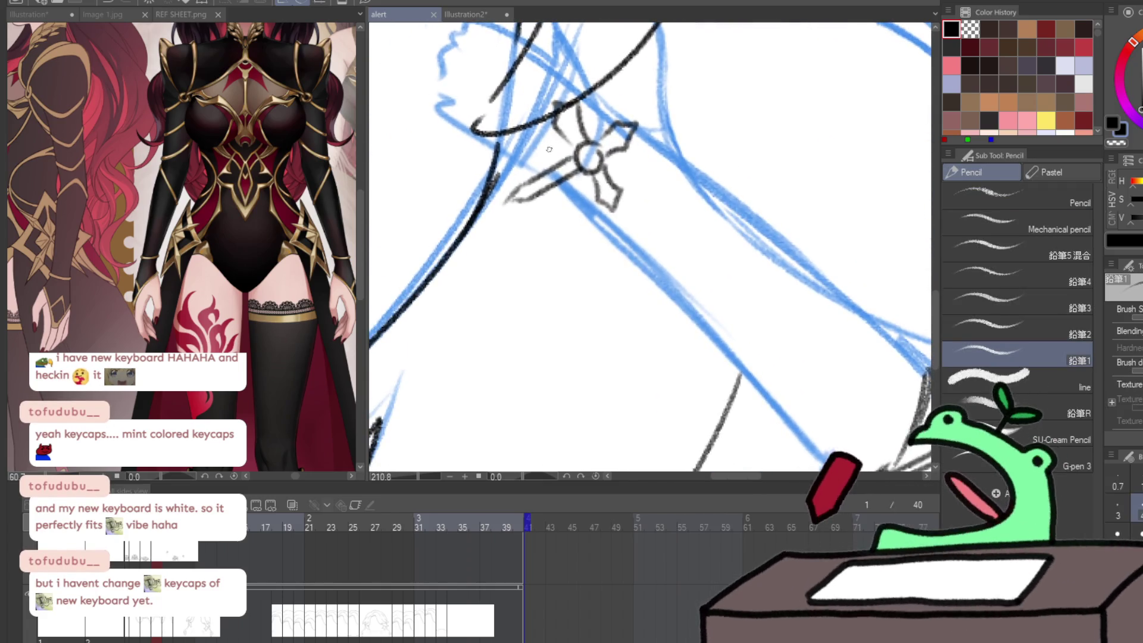
left_click_drag(521, 168, 576, 141)
key("ctrl+z")
mouse_move(516, 168)
left_mouse_down()
mouse_move(589, 131)
mouse_move(594, 89)
left_mouse_up()
mouse_move(513, 159)
left_mouse_down()
mouse_move(562, 172)
mouse_move(603, 134)
mouse_move(597, 92)
left_mouse_up()
left_click_drag(736, 166, 677, 84)
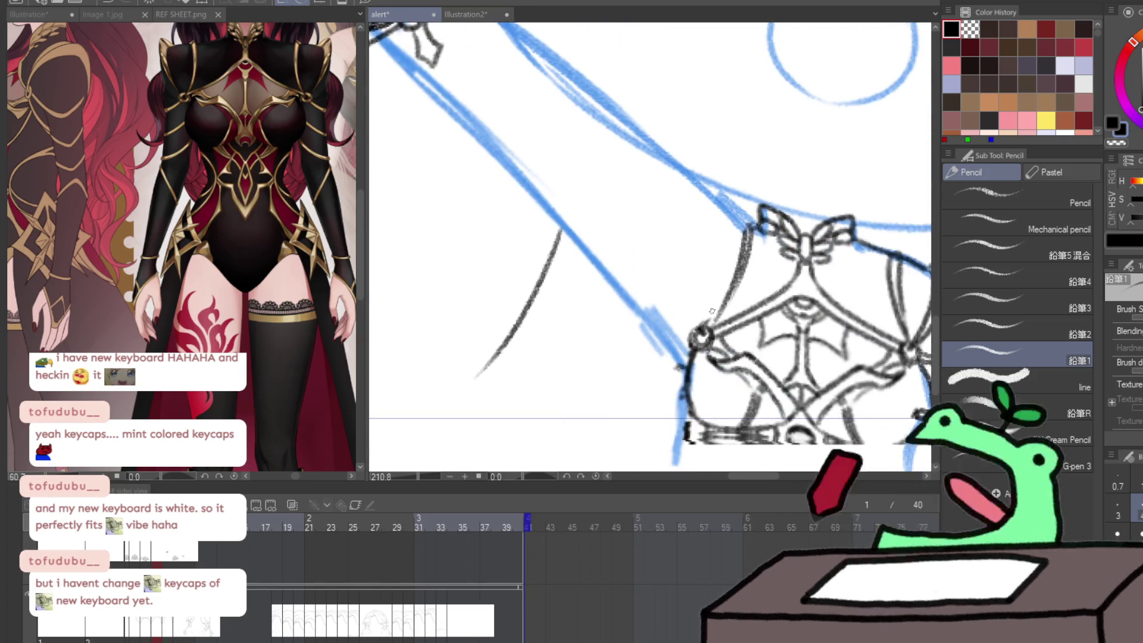
mouse_move(702, 308)
left_mouse_down()
mouse_move(740, 205)
mouse_move(728, 188)
mouse_move(698, 333)
left_mouse_up()
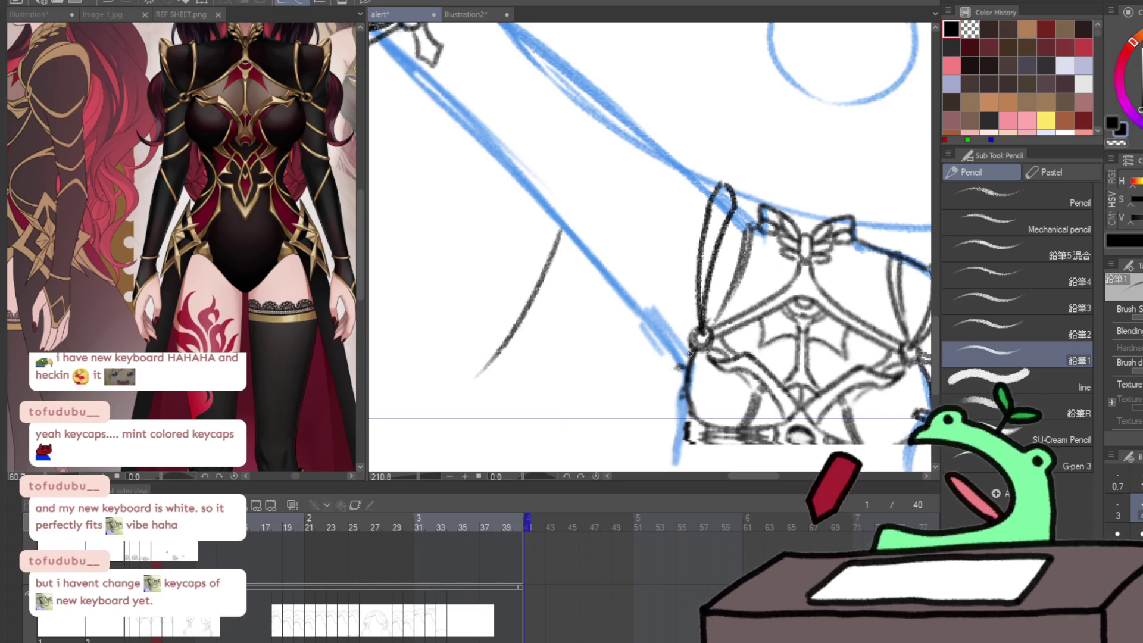
left_click_drag(662, 347, 650, 308)
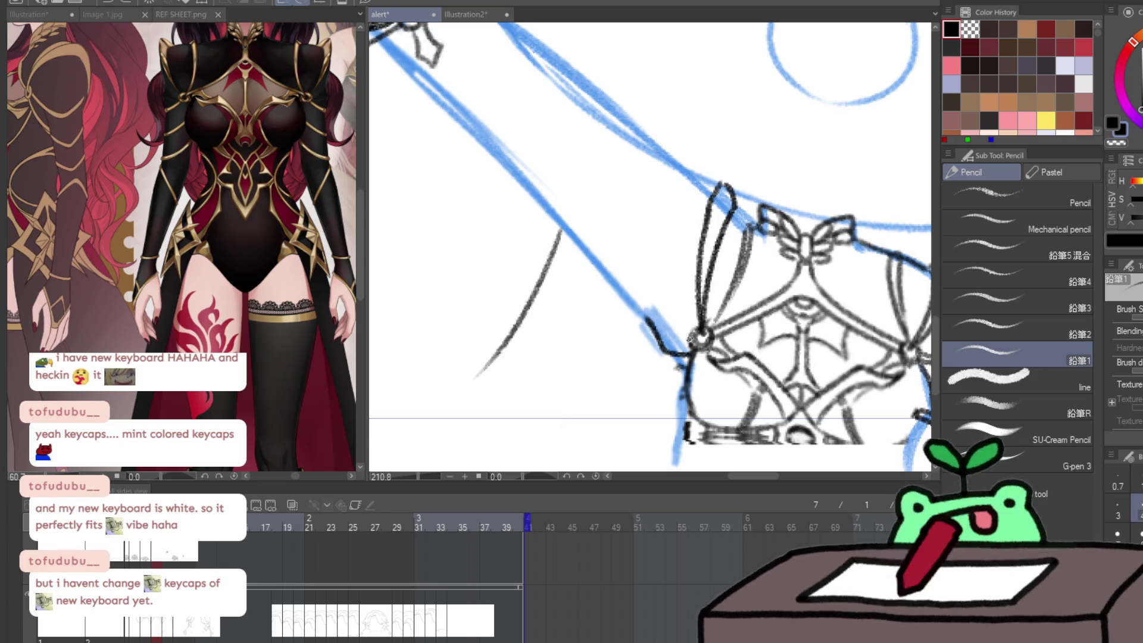
left_click(181, 14)
left_click_drag(346, 381, 132, 403)
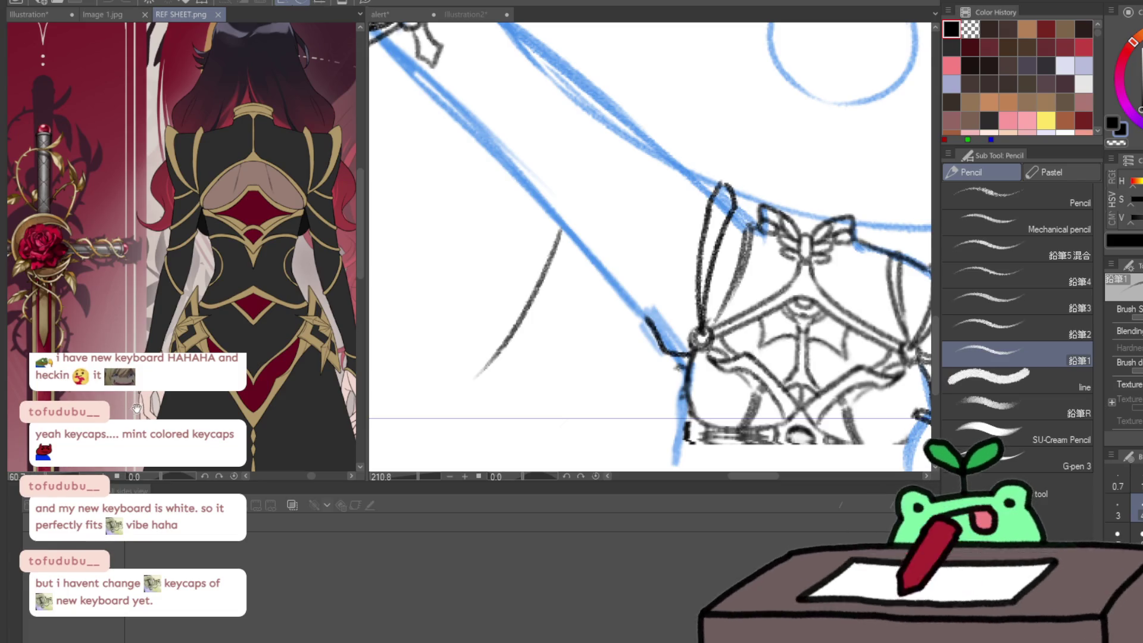
left_click(681, 326)
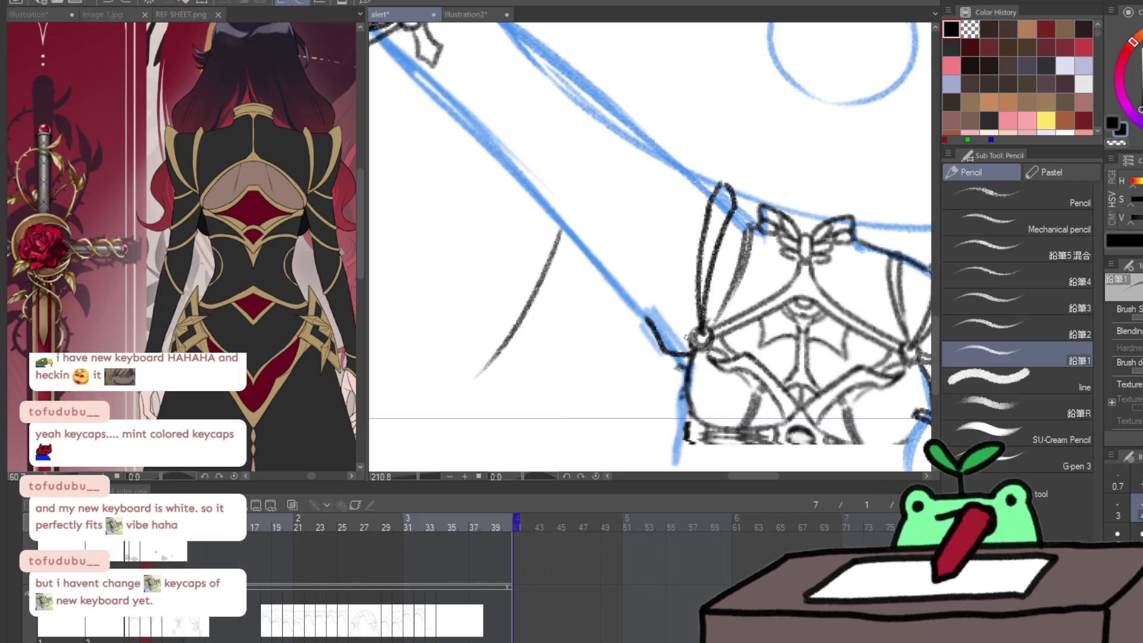
scroll(685, 322, "down", 8)
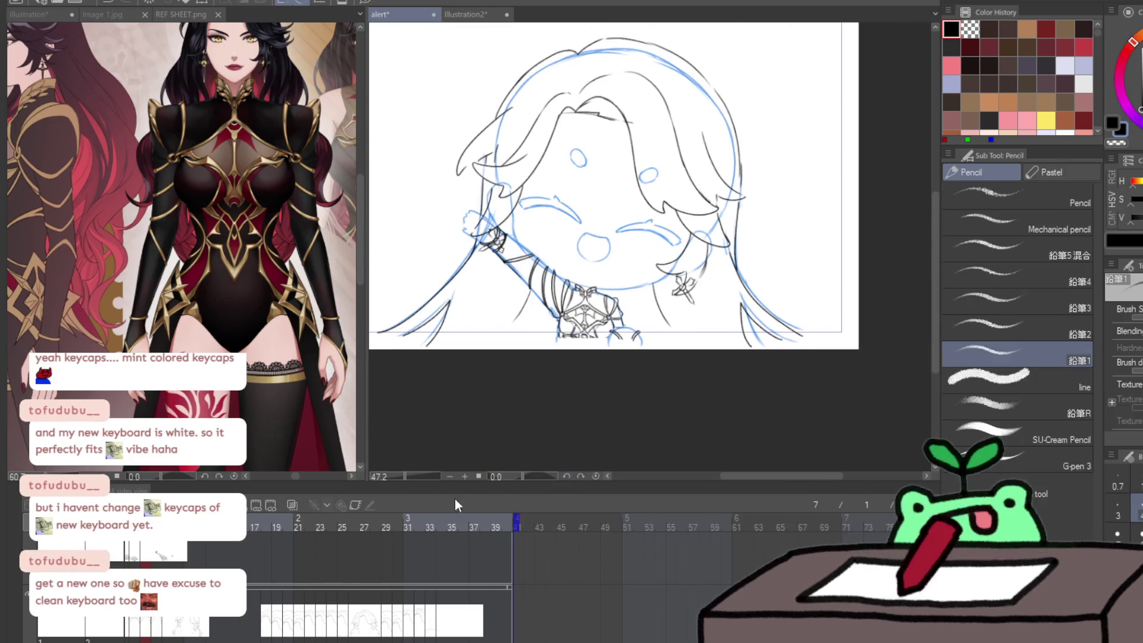
- On frame 8, undo the stray stroke, paste the armour bust and move it just under the face
left_click_drag(257, 588, 270, 589)
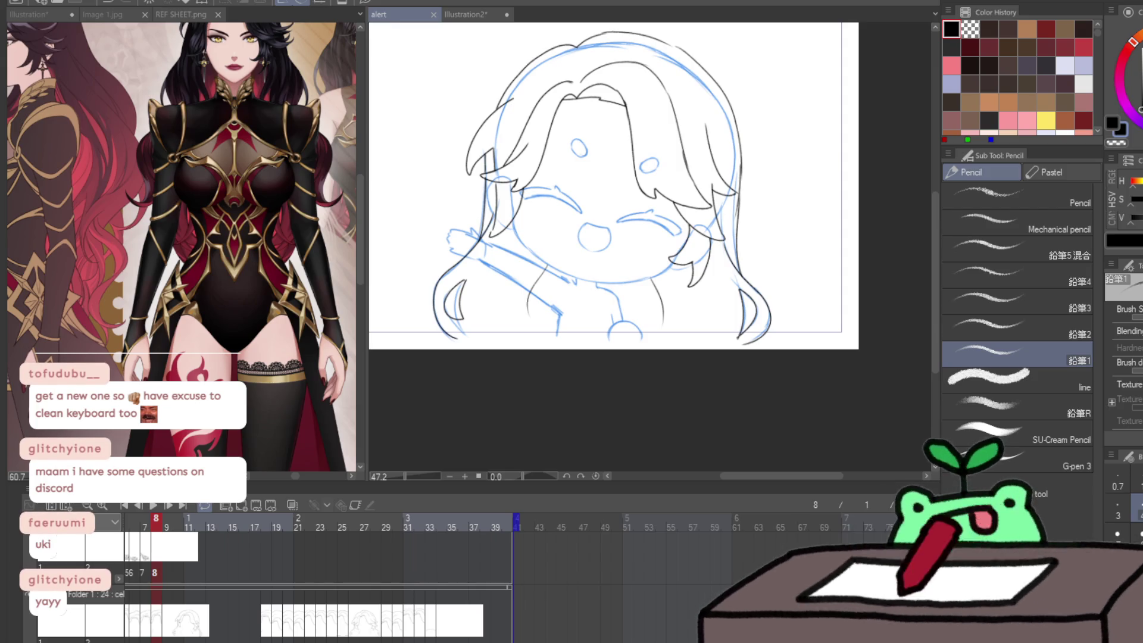
left_click_drag(651, 22, 568, 350)
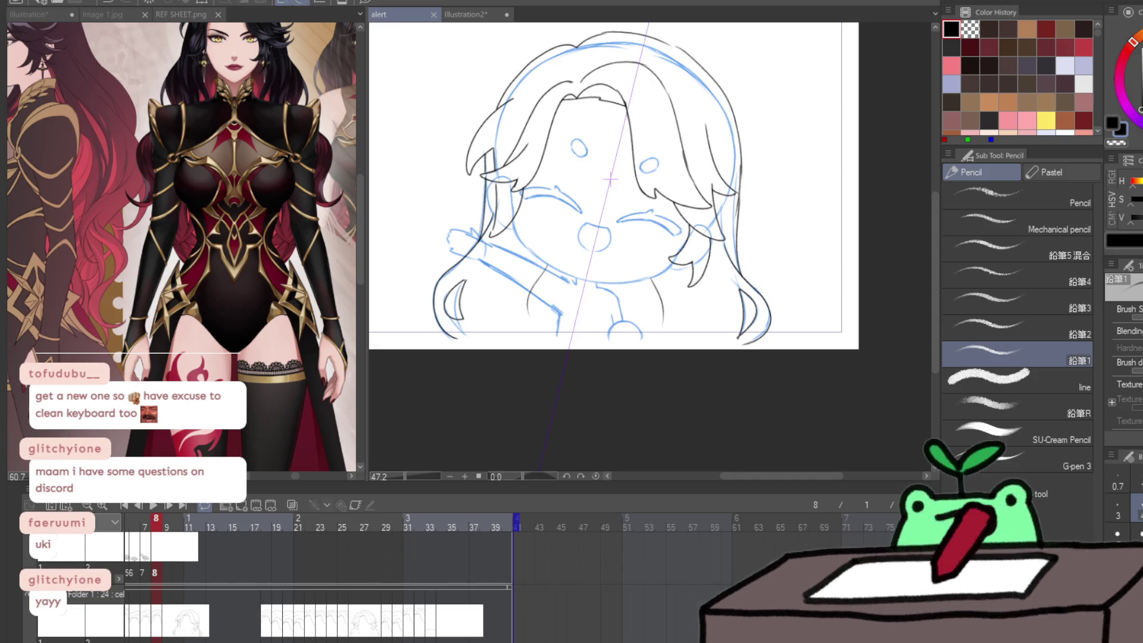
key("ctrl+z")
key("ctrl+v")
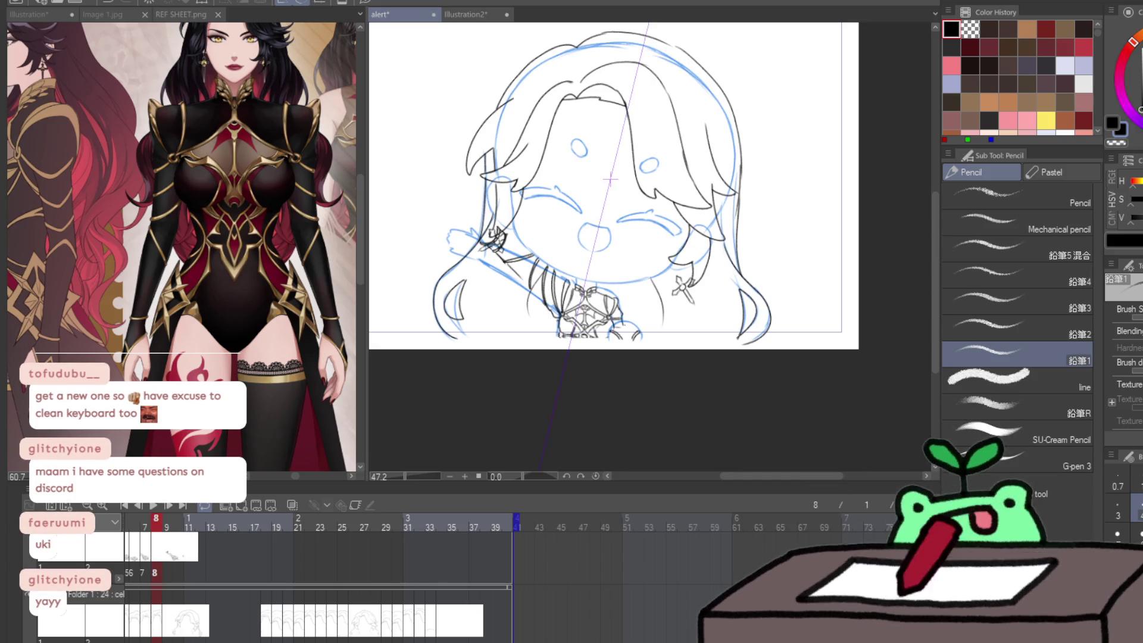
key("k")
scroll(667, 323, "up", 3)
scroll(666, 323, "up", 1)
left_click_drag(678, 350, 678, 340)
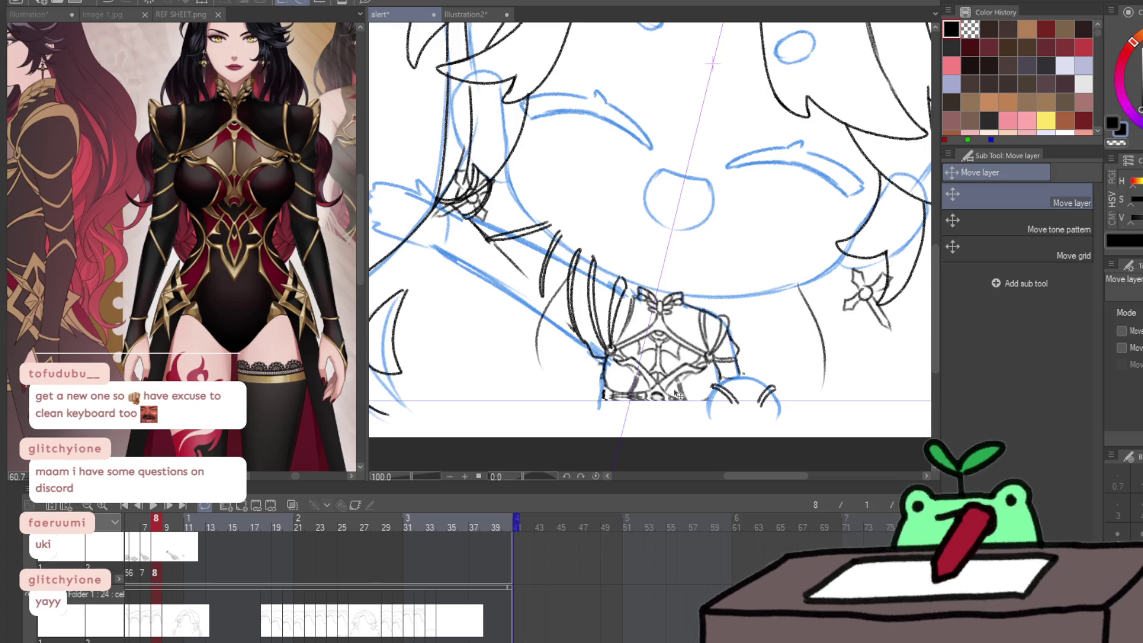
- Erase the stray lines and leftover mark along the armour's lower edge
scroll(677, 390, "up", 5)
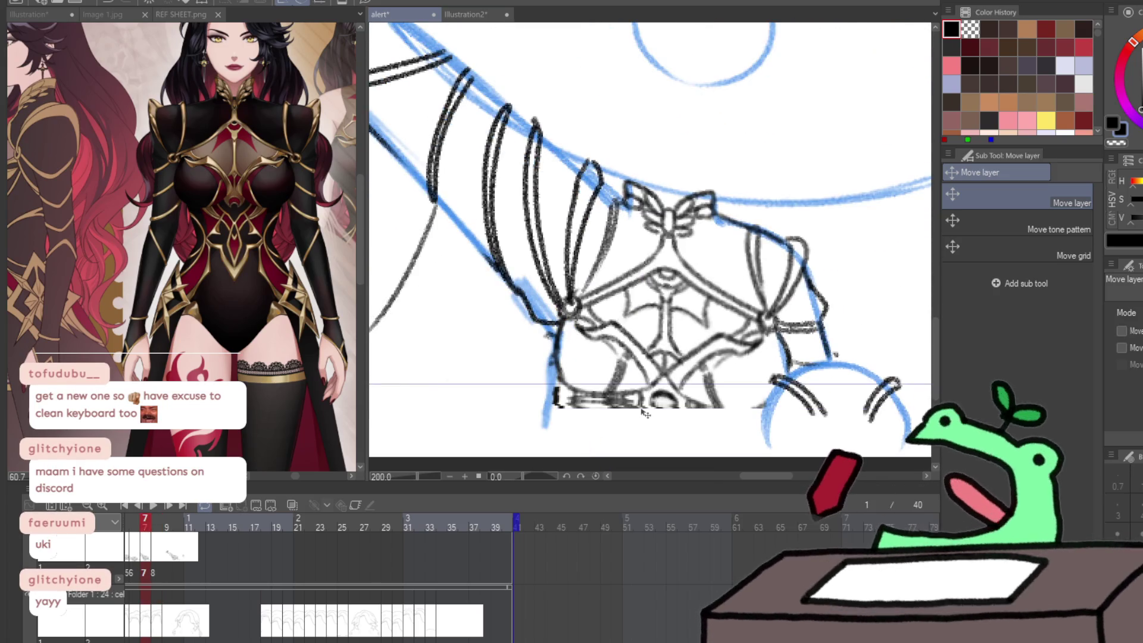
key("Left")
key("Left")
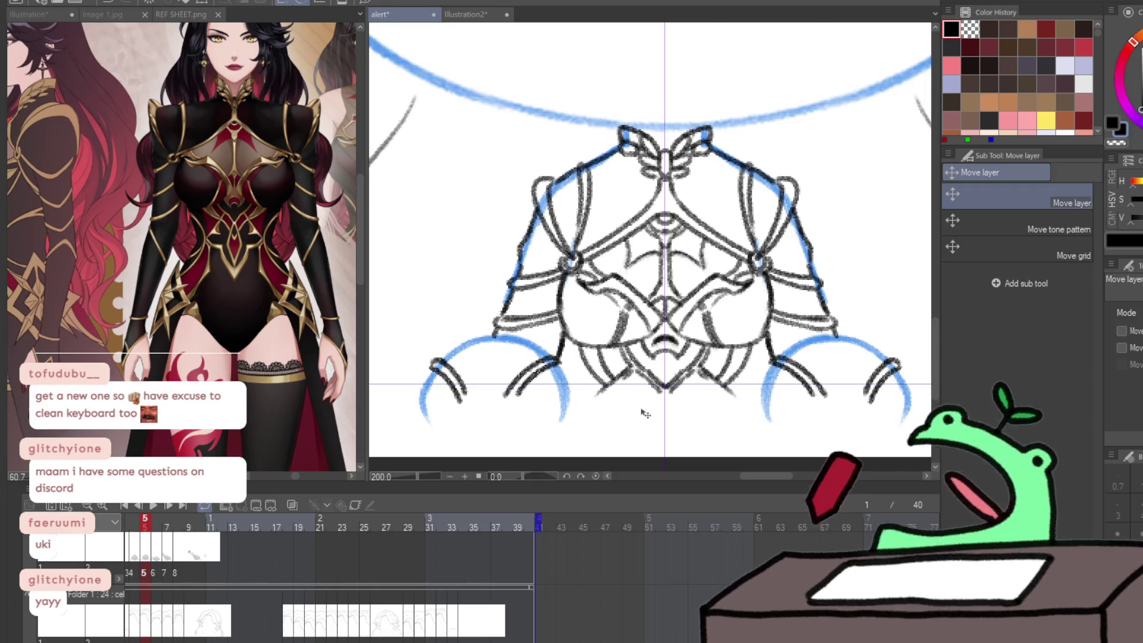
key("Right")
key("Right")
key("Right")
key("e")
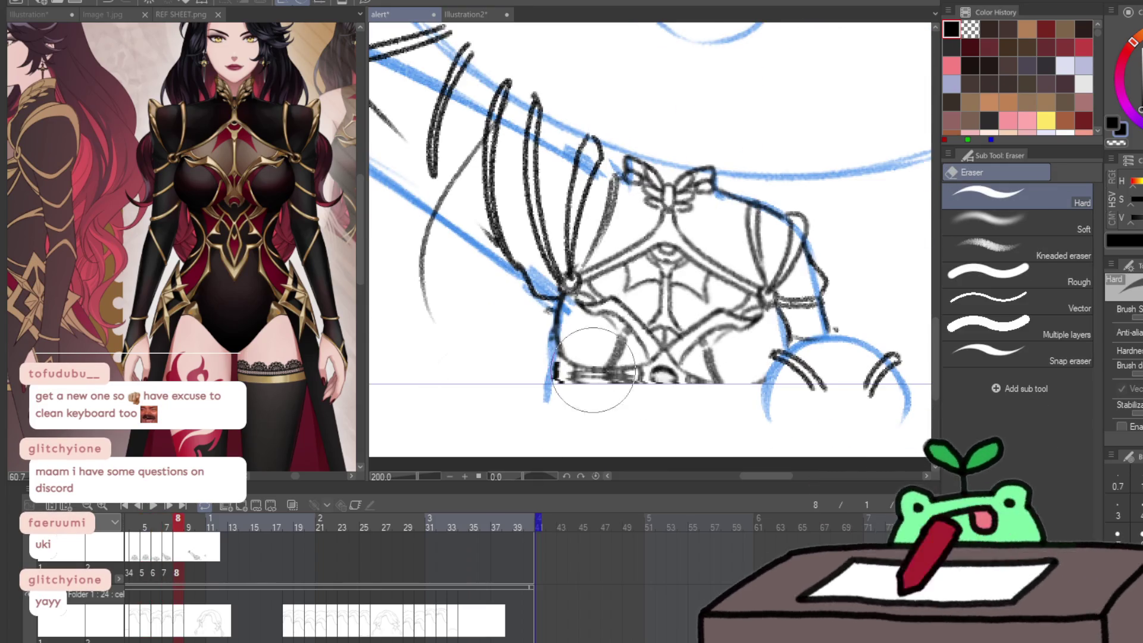
mouse_move(541, 382)
left_mouse_down()
mouse_move(638, 388)
mouse_move(541, 378)
left_mouse_up()
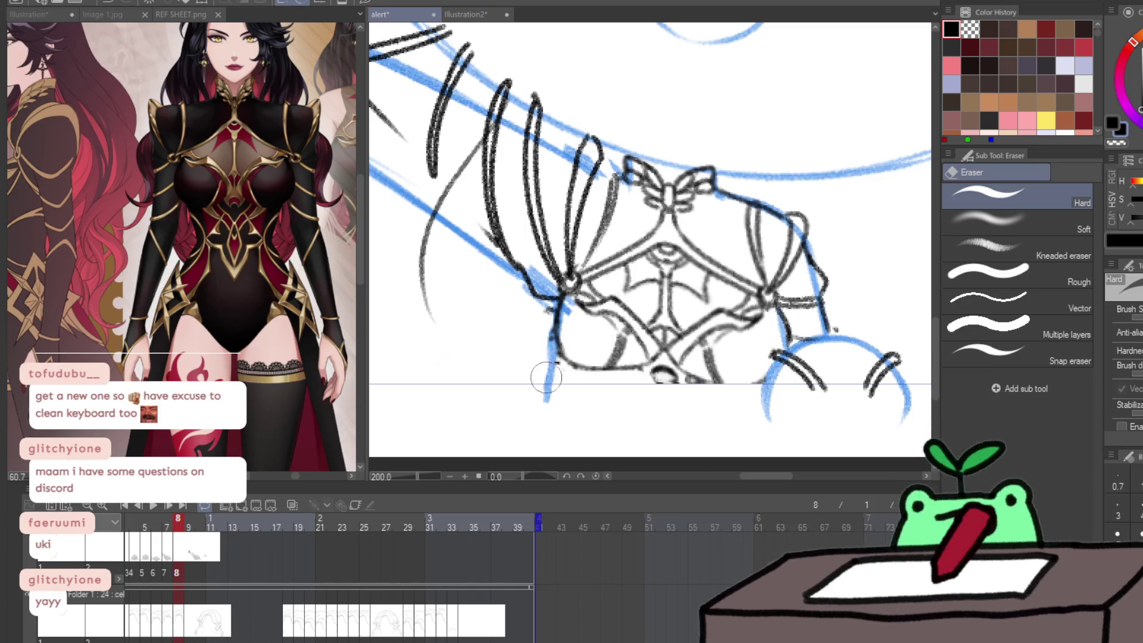
left_click_drag(555, 338, 554, 368)
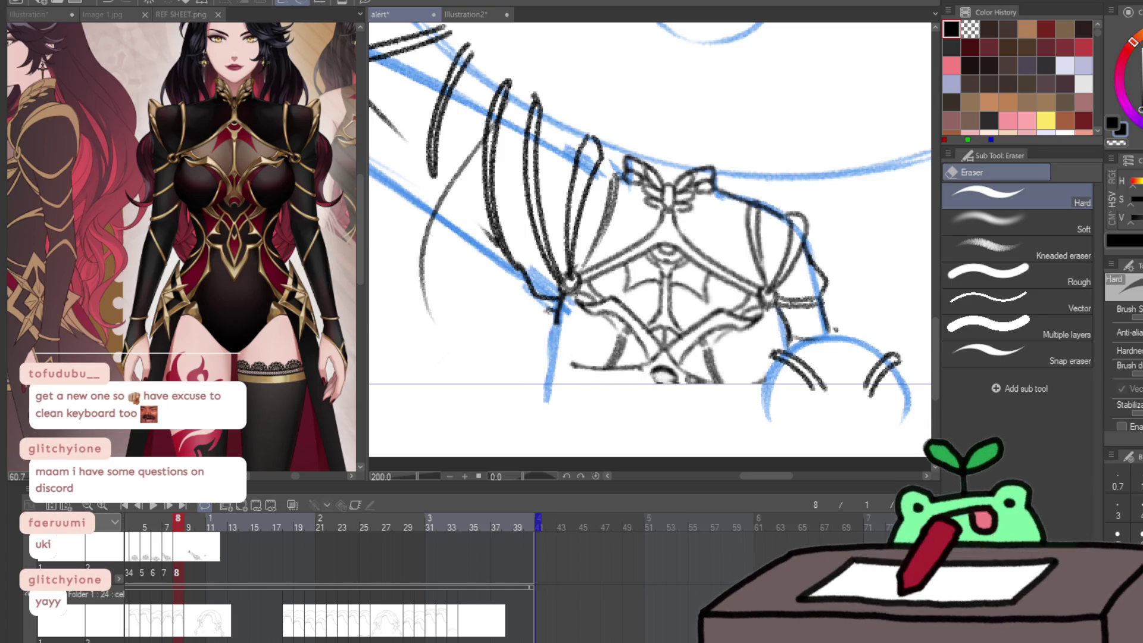
- Pencil a curved line on the armour's left side, small strokes on the bow and curves below it
key("p")
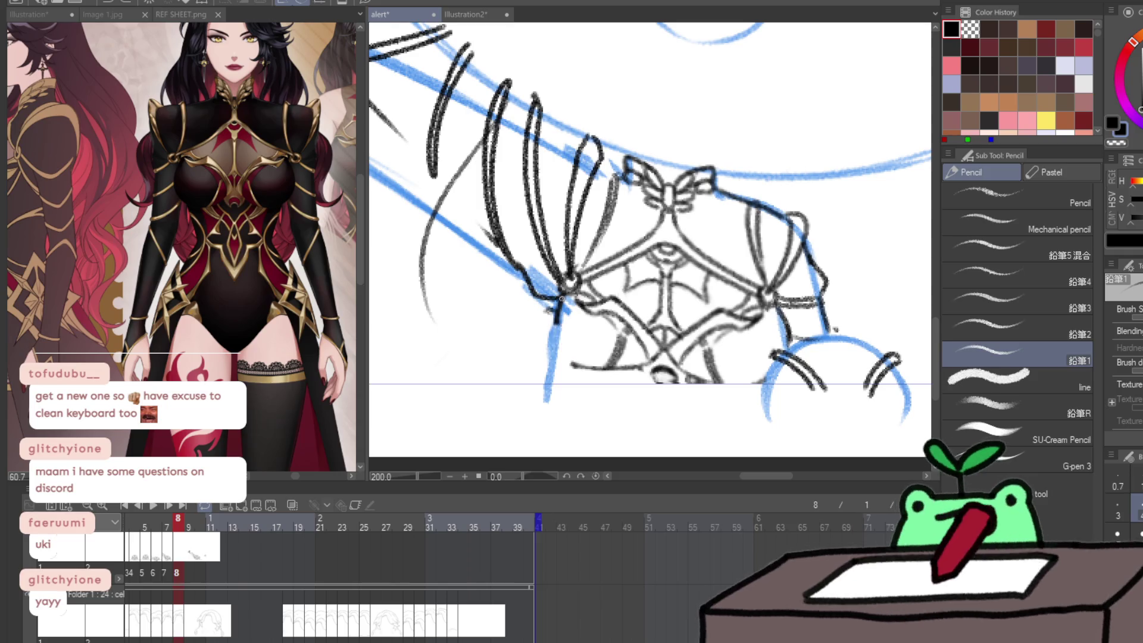
left_click_drag(557, 308, 574, 365)
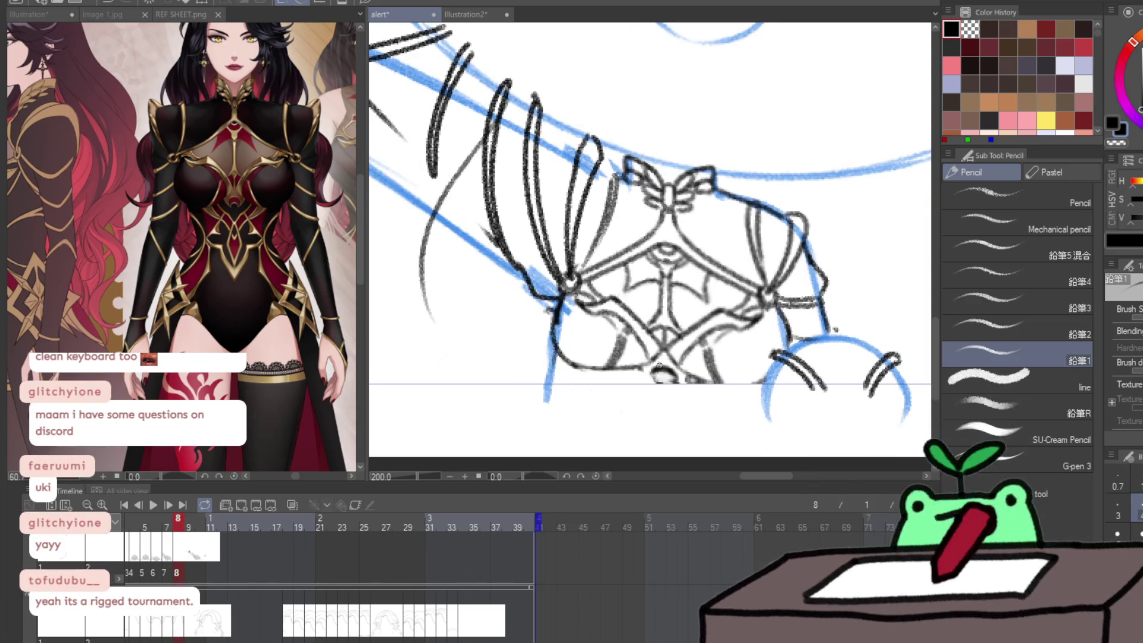
key("Left")
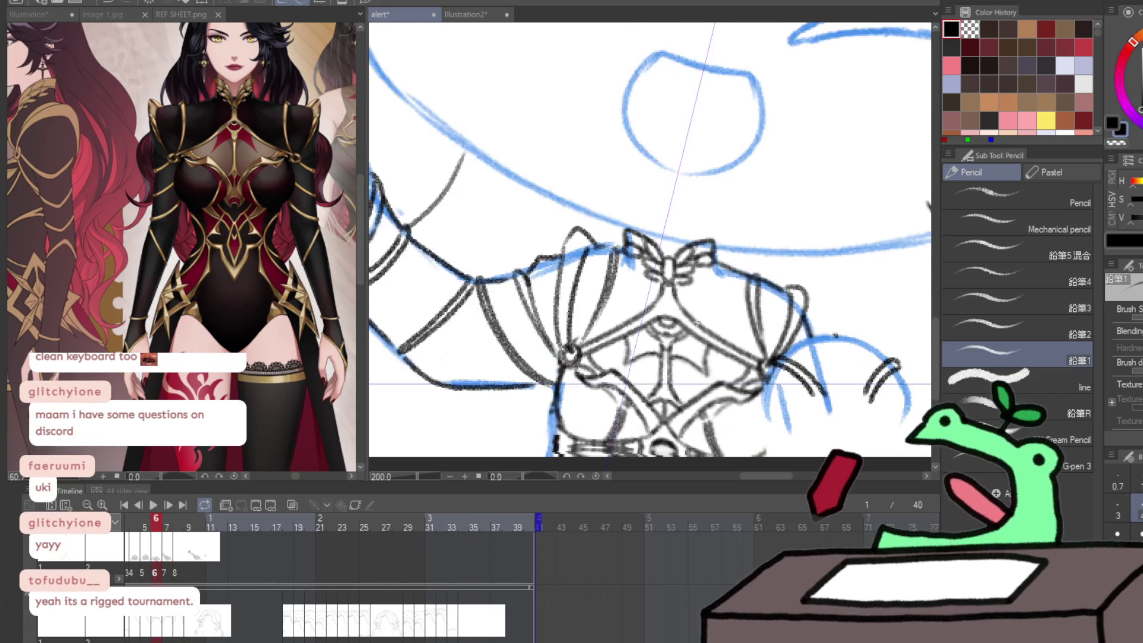
key("Left")
key("Right")
key("Right")
key("Right")
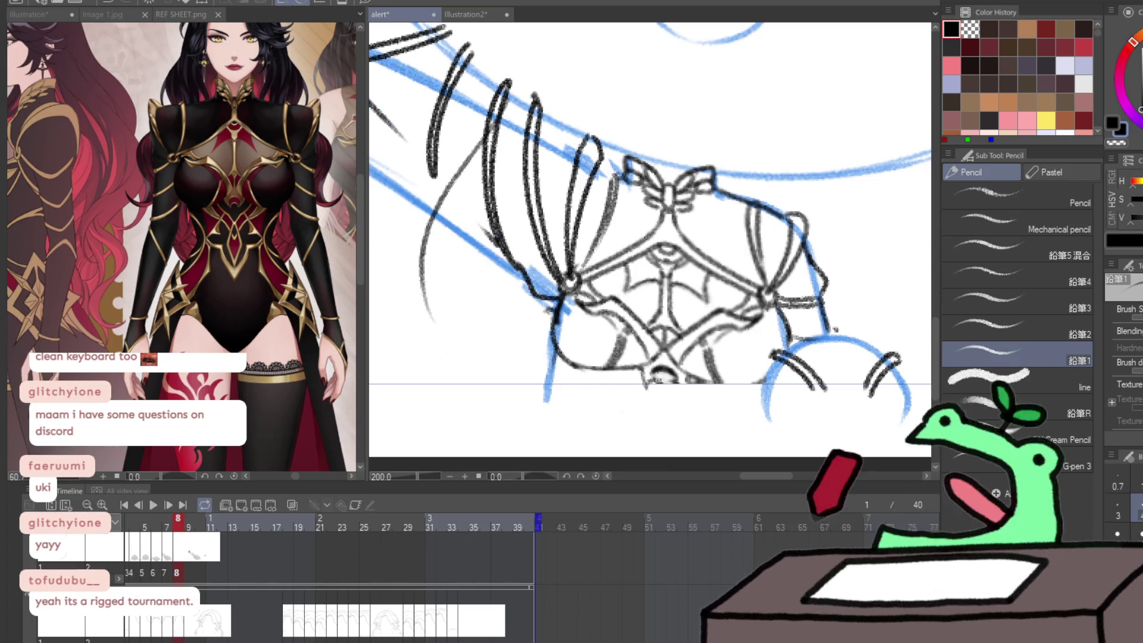
mouse_move(664, 383)
left_mouse_down()
mouse_move(676, 389)
mouse_move(673, 378)
left_mouse_up()
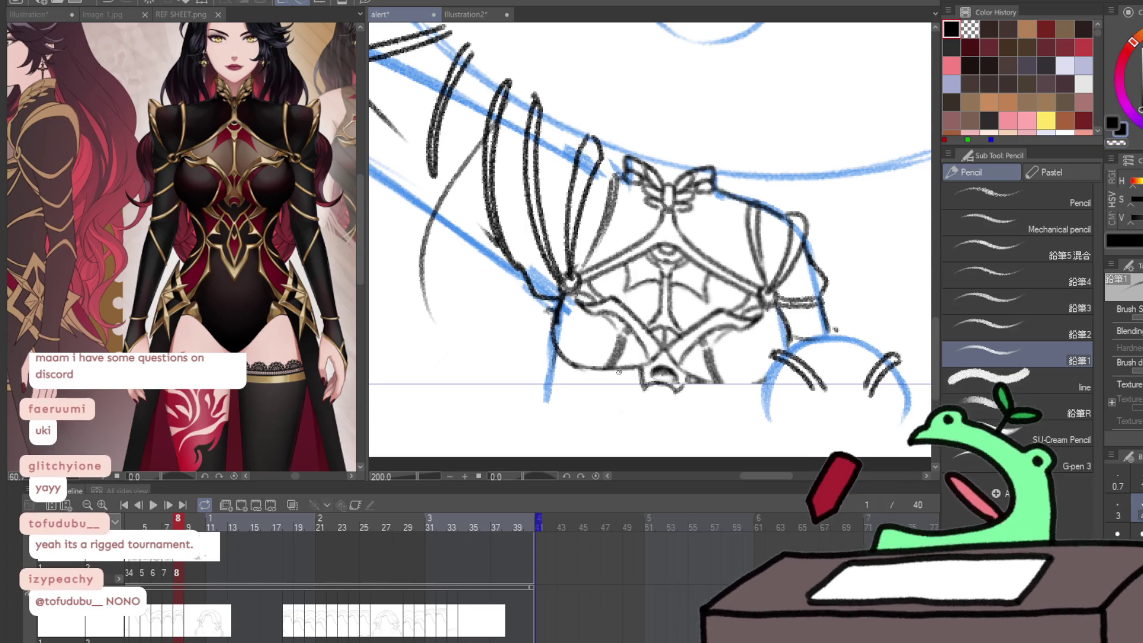
left_click_drag(618, 371, 636, 405)
- Erase a small bit with transparent colour, then sketch short strand lines below the armour
key("c")
left_click_drag(704, 387, 688, 377)
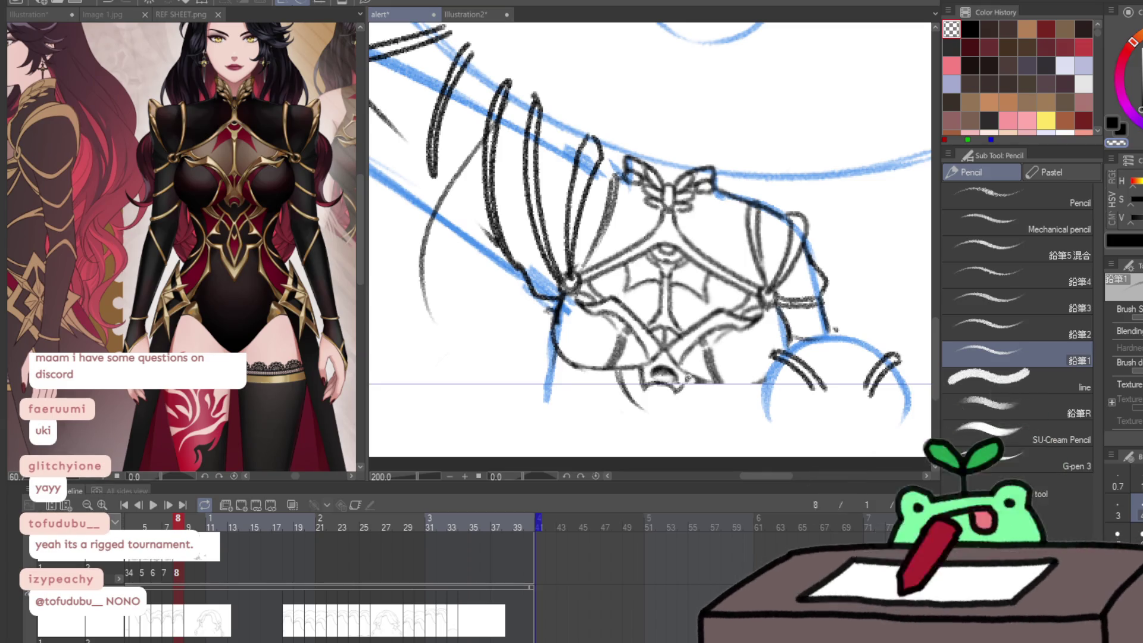
key("c")
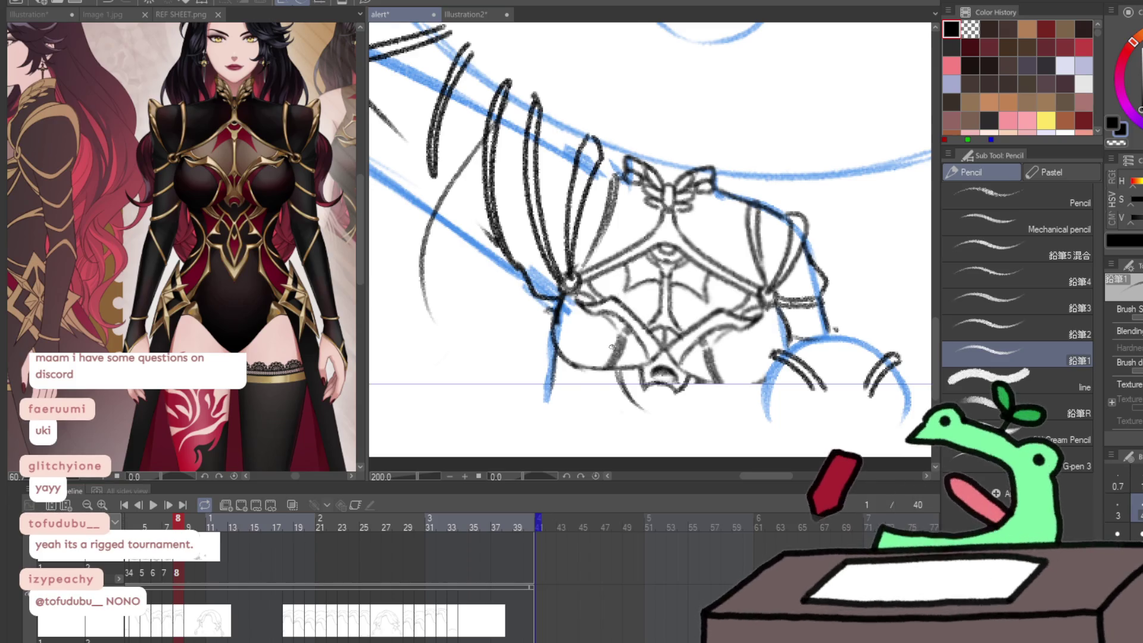
key("Left")
key("Left")
key("Right")
key("Right")
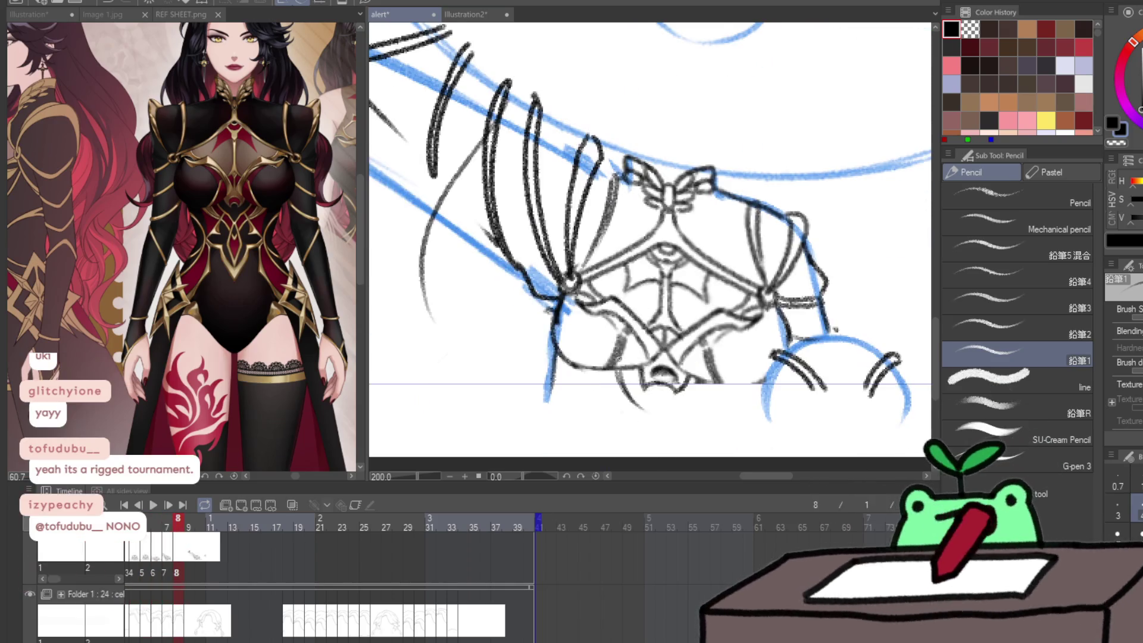
mouse_move(593, 365)
left_mouse_down()
mouse_move(615, 411)
mouse_move(589, 401)
mouse_move(607, 415)
left_mouse_up()
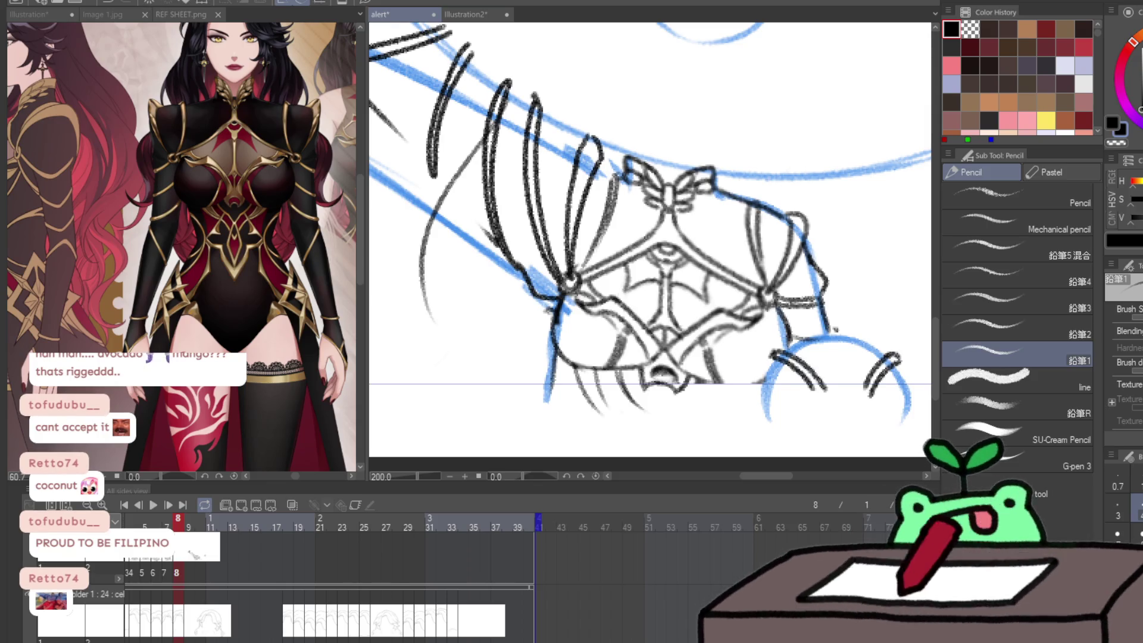
- Lasso the segmented arm and rotate it about 14° upward to follow the blue rough sketch
key("k")
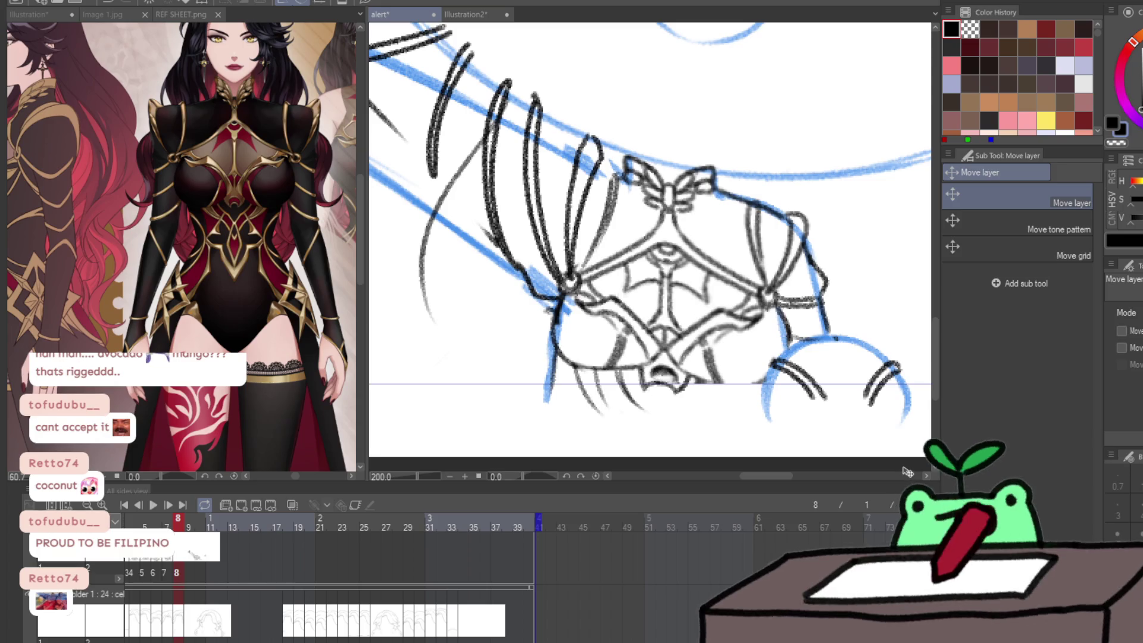
key("ctrl+h")
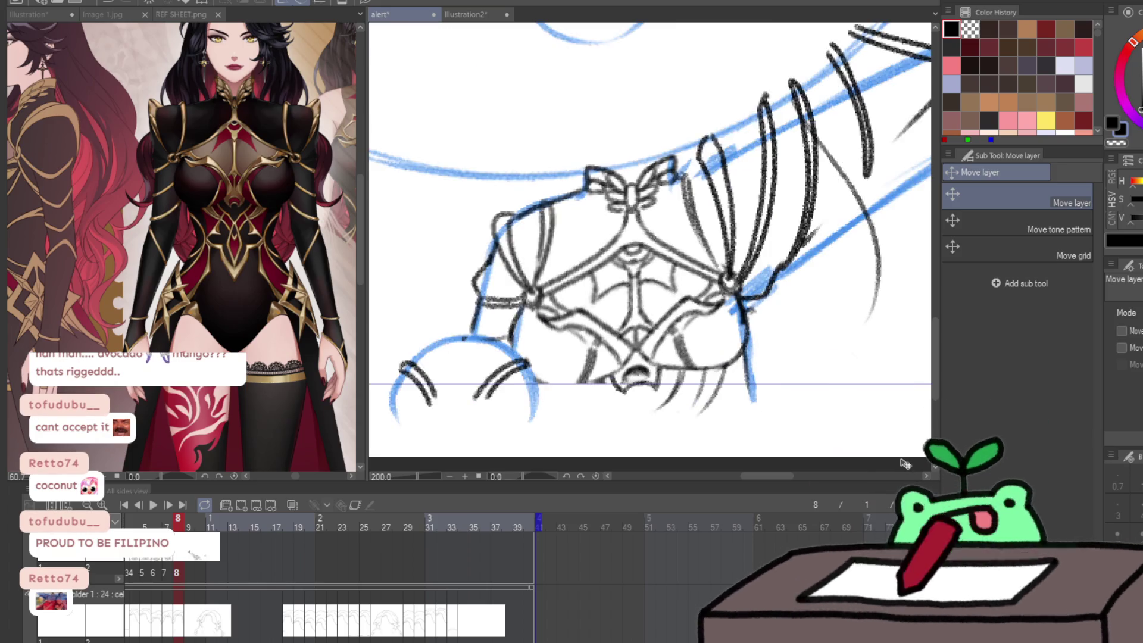
left_click(593, 296)
scroll(592, 296, "down", 3)
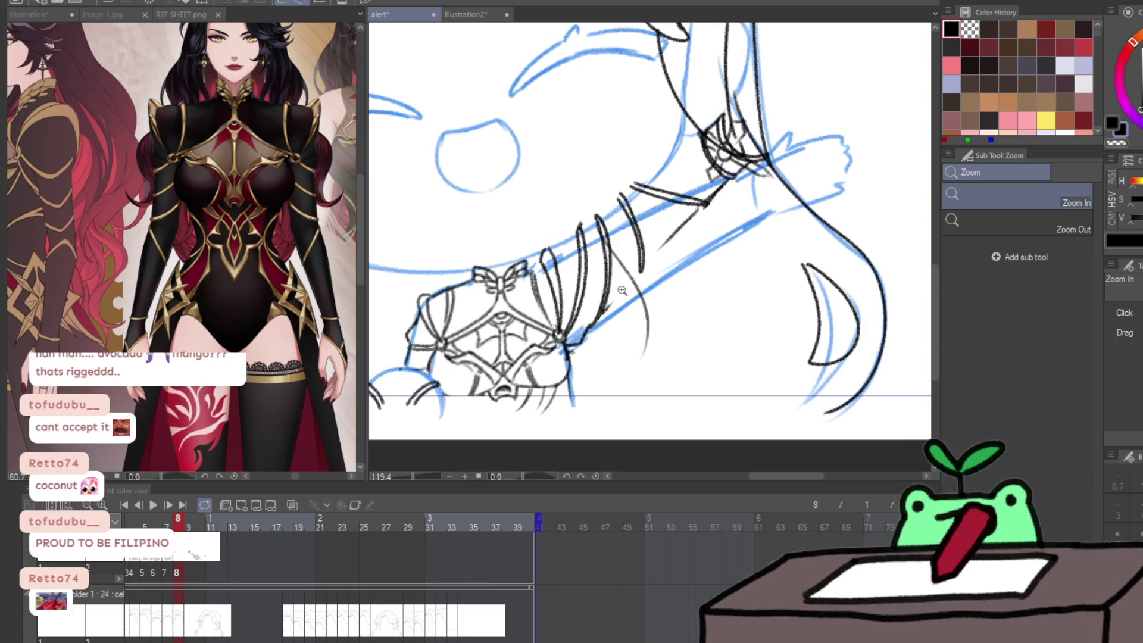
key("m")
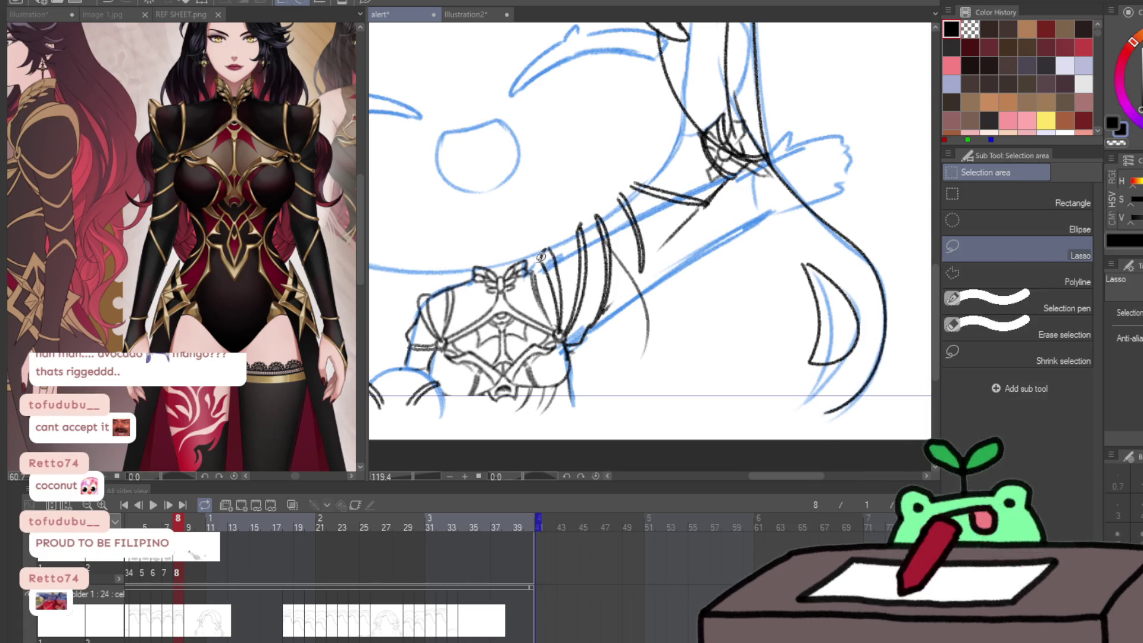
mouse_move(535, 257)
left_mouse_down()
mouse_move(574, 336)
mouse_move(752, 258)
mouse_move(566, 115)
mouse_move(534, 250)
left_mouse_up()
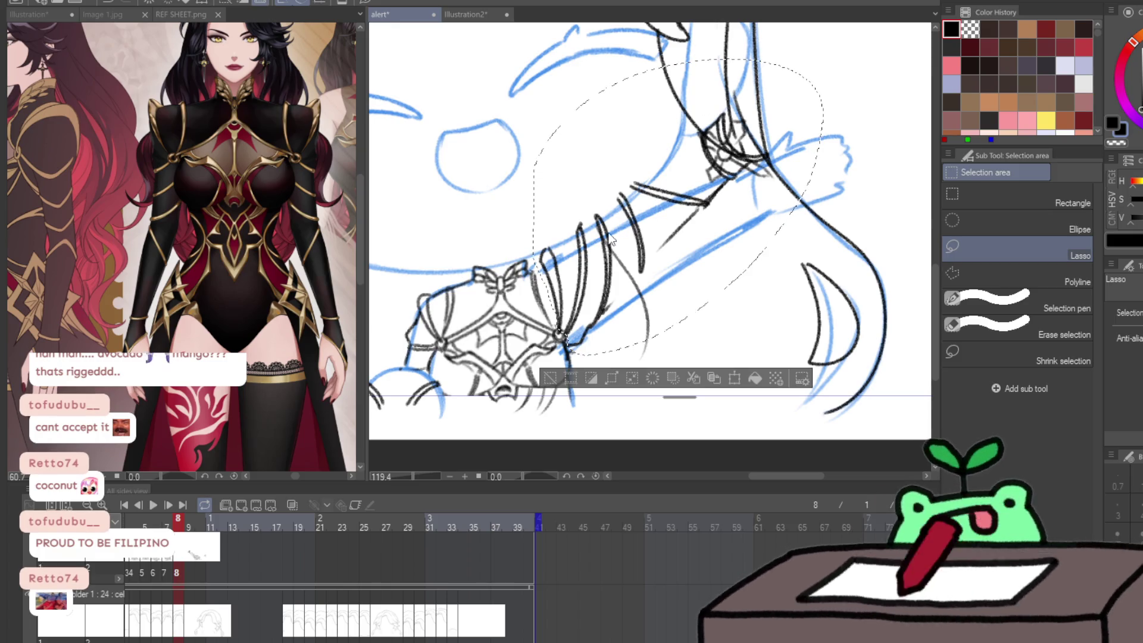
key("ctrl+t")
mouse_move(686, 242)
left_mouse_down()
mouse_move(679, 315)
mouse_move(687, 243)
left_mouse_up()
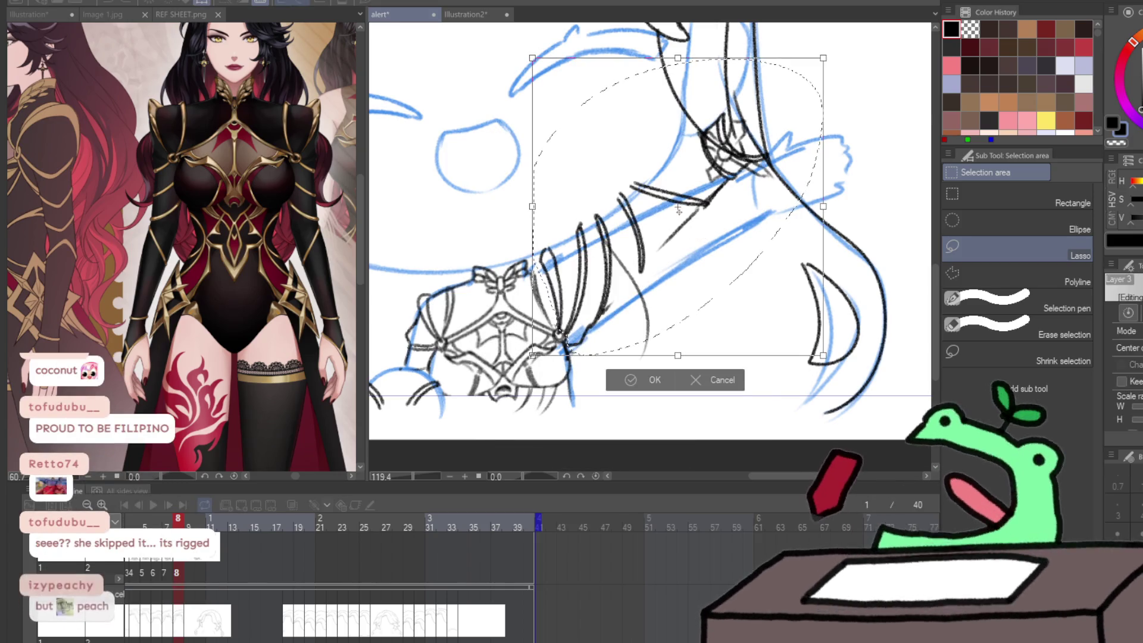
left_click_drag(962, 294, 932, 361)
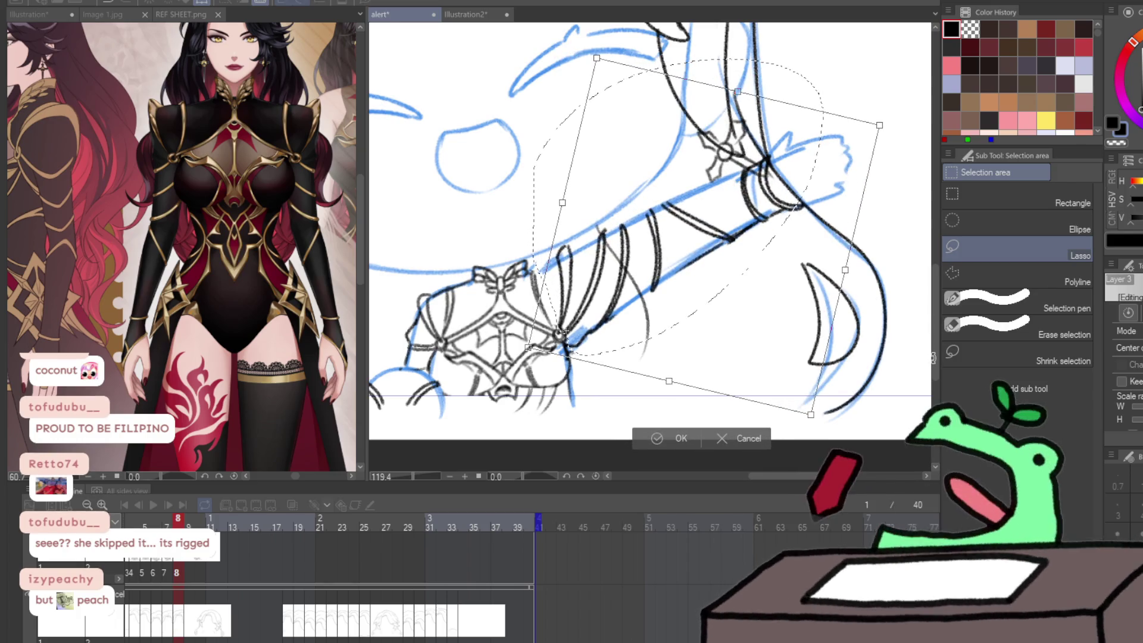
key("Return")
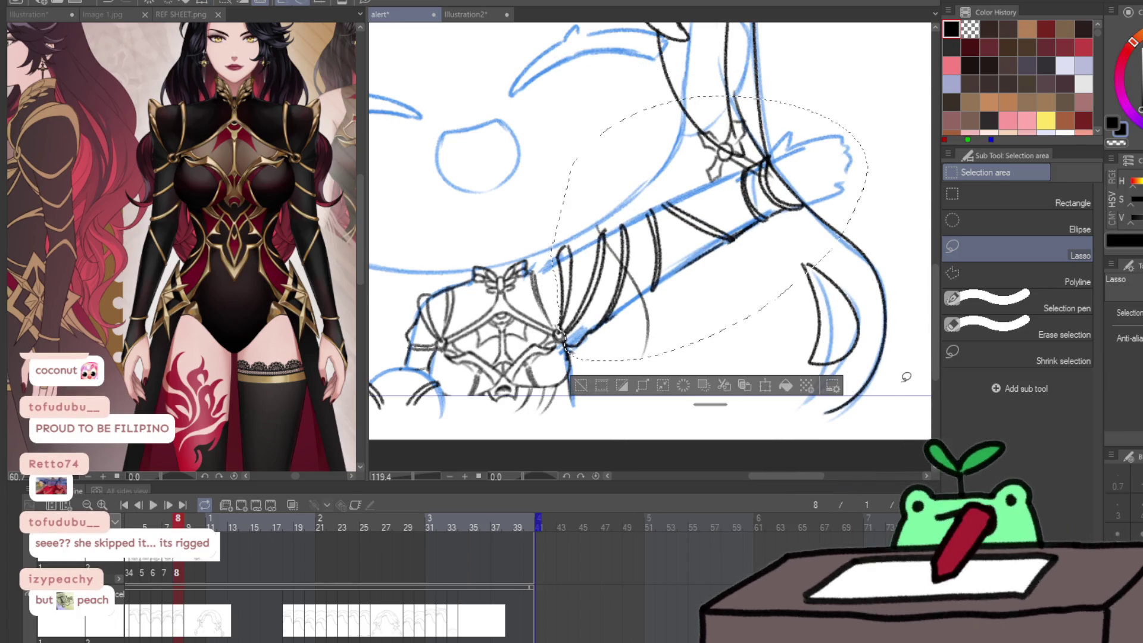
key("h")
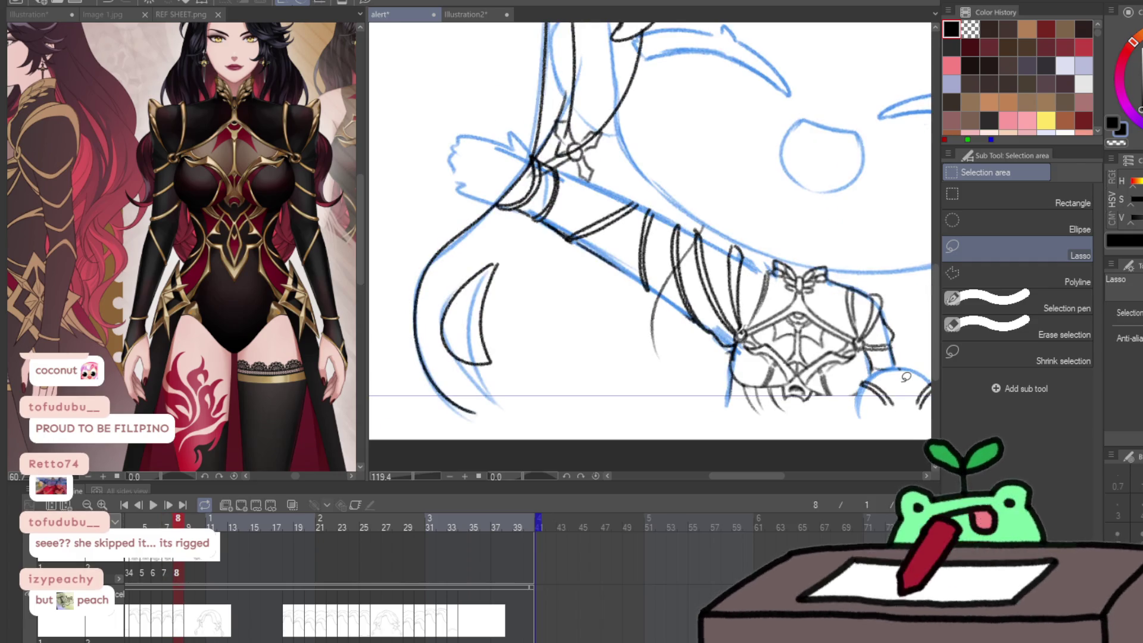